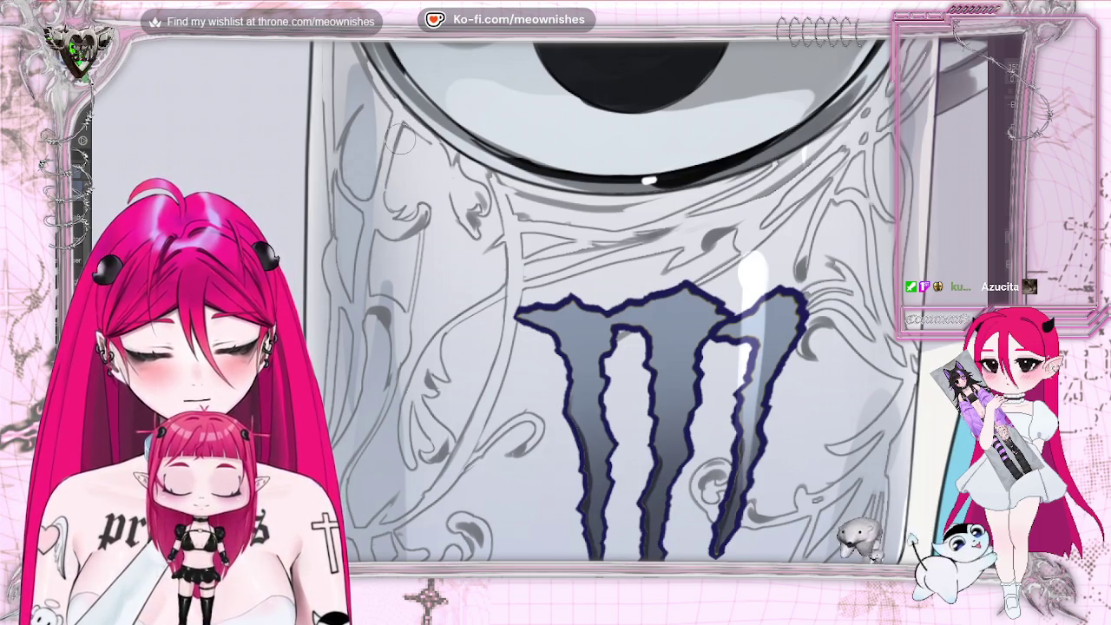
scroll(564, 304, "down", 2)
scroll(564, 304, "down", 3)
scroll(564, 304, "down", 1)
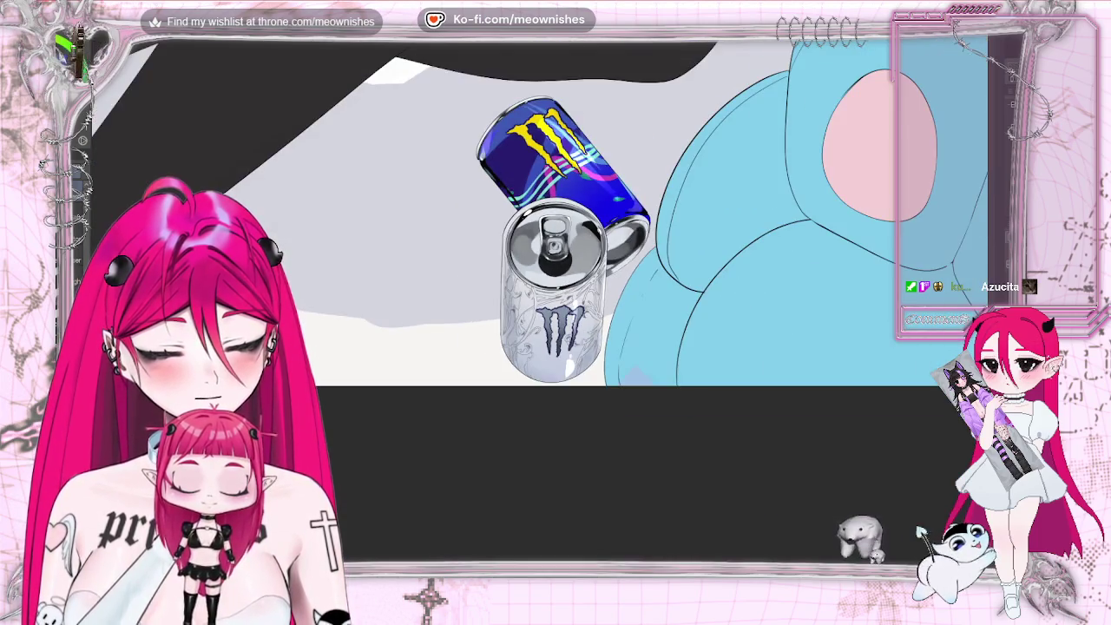
scroll(565, 304, "up", 2)
scroll(531, 305, "up", 3)
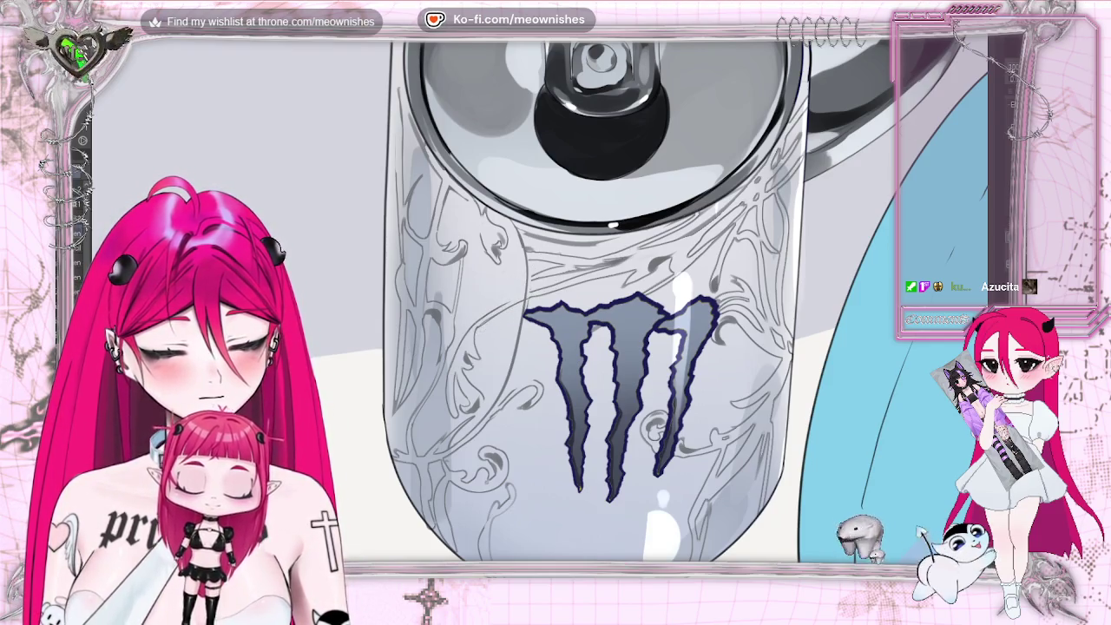
scroll(543, 339, "up", 2)
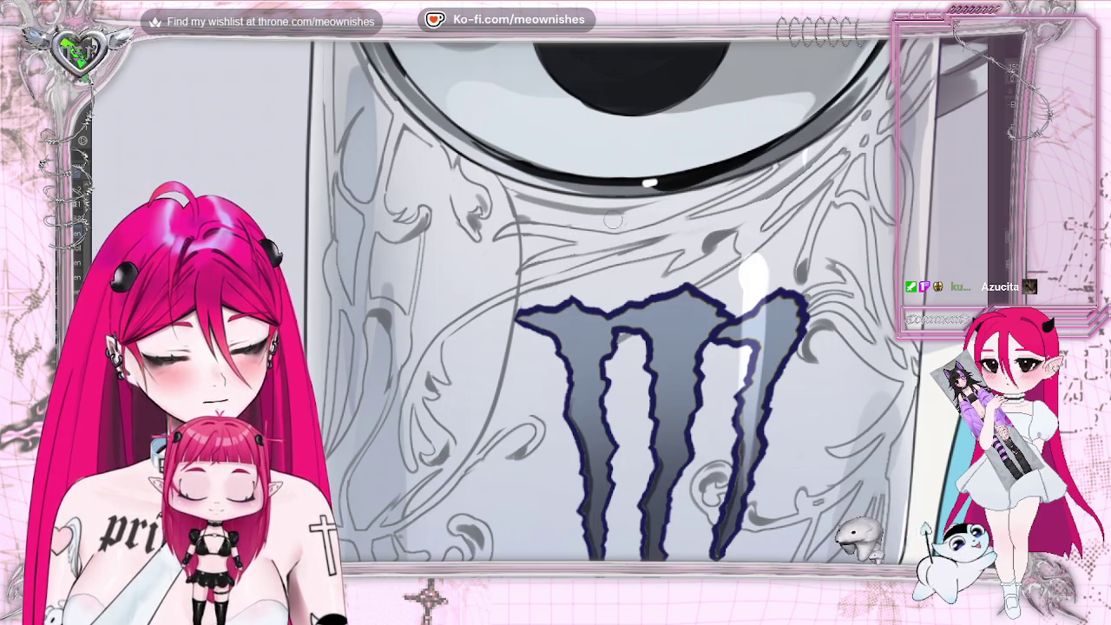
key("ctrl+minus")
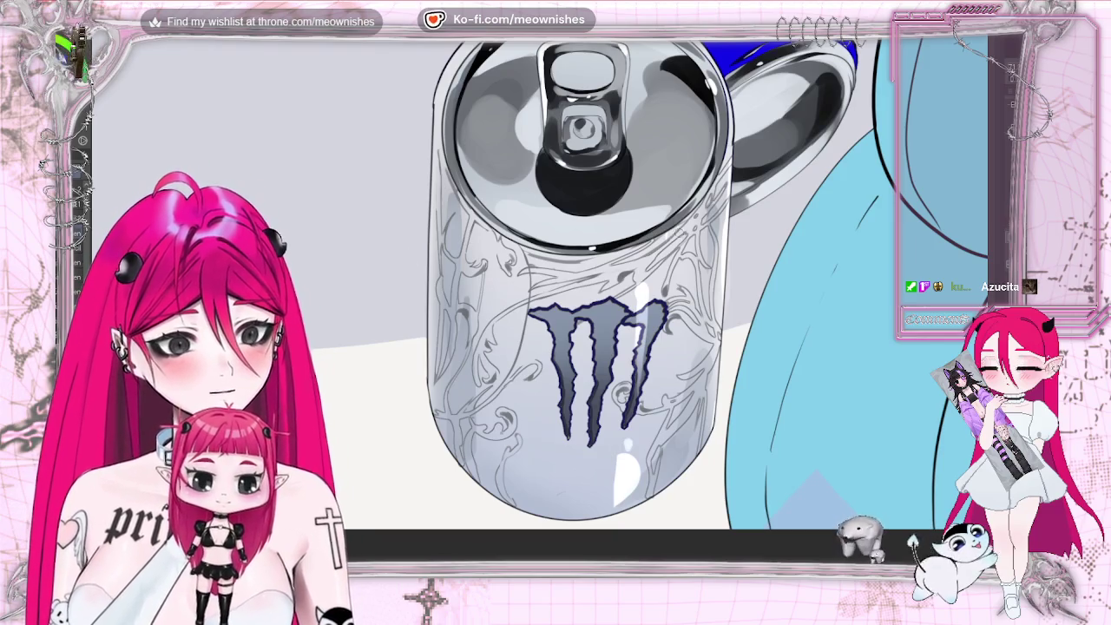
key("ctrl+plus")
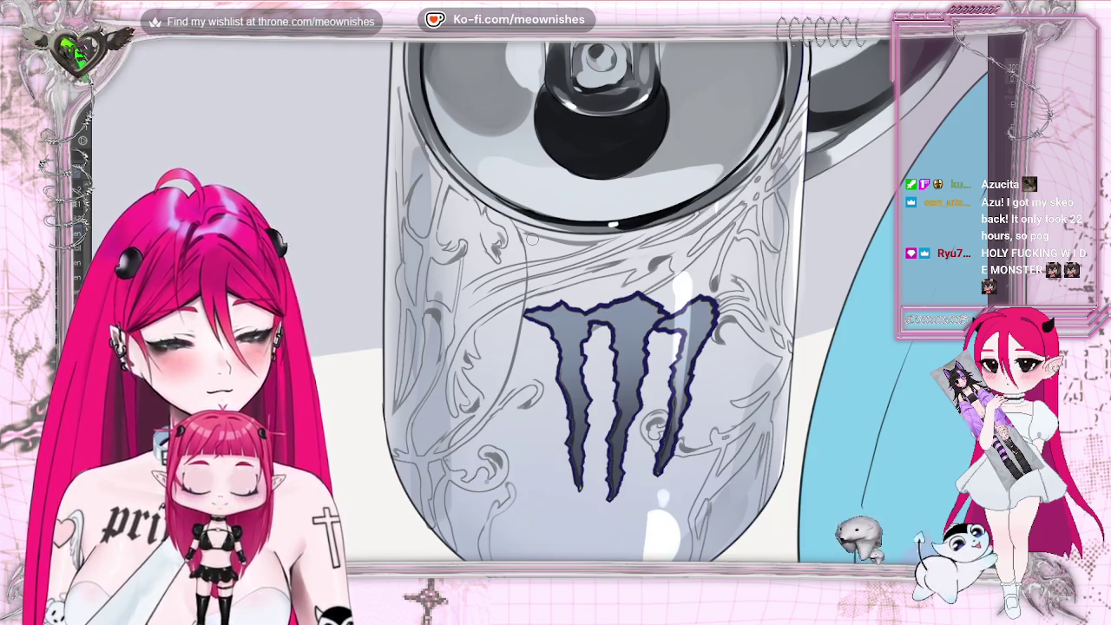
scroll(534, 261, "down", 3)
scroll(534, 261, "down", 3)
scroll(534, 261, "down", 2)
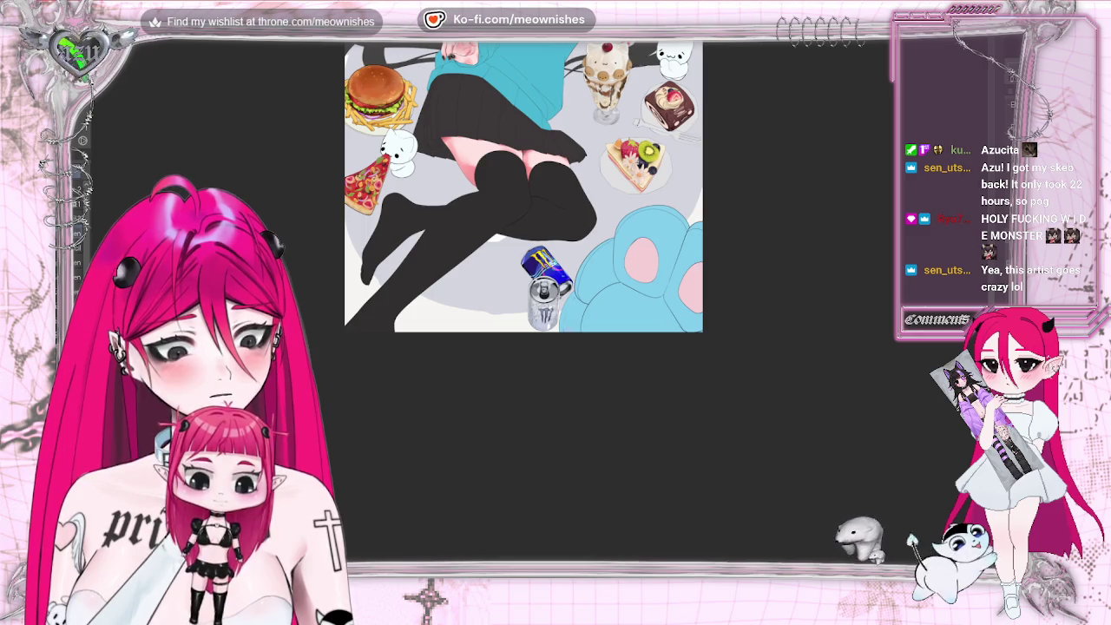
scroll(538, 278, "up", 3)
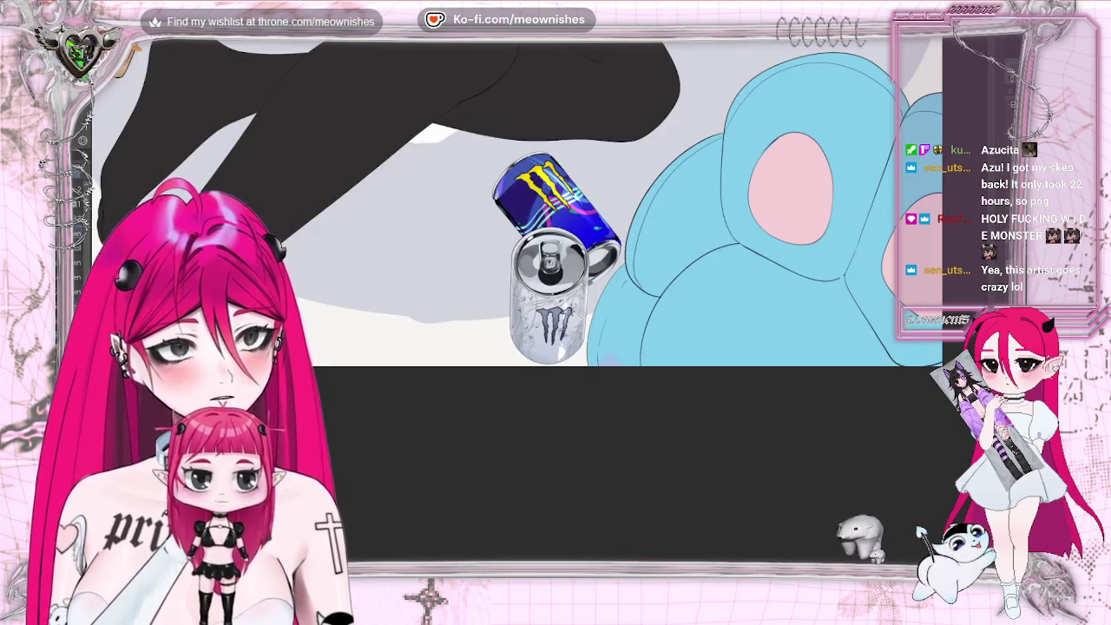
scroll(539, 277, "down", 1)
scroll(547, 278, "up", 2)
scroll(547, 278, "up", 1)
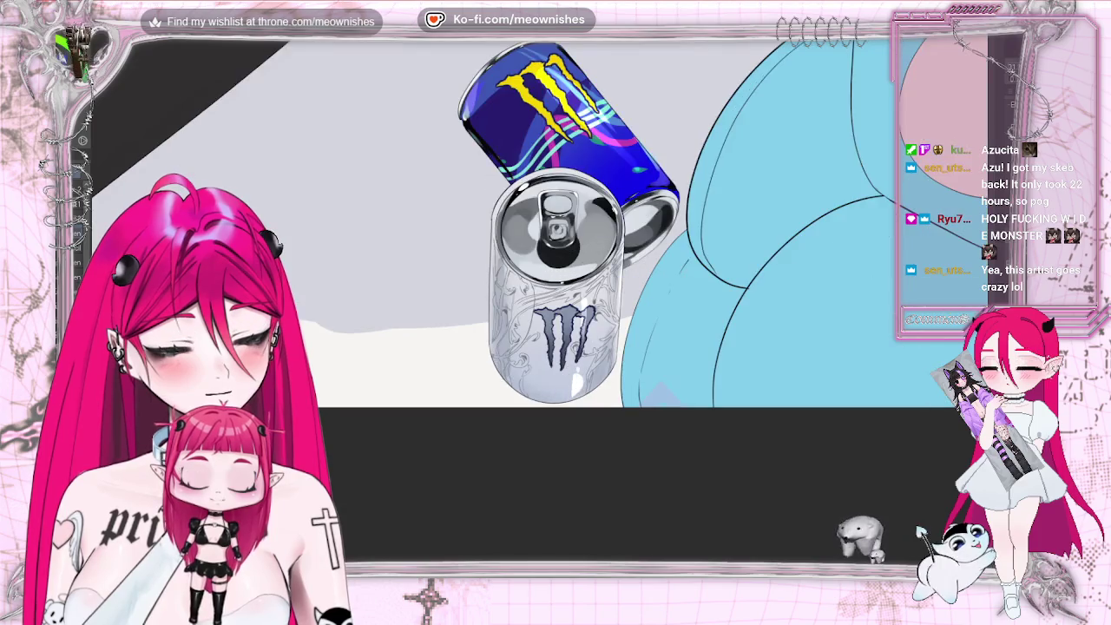
scroll(547, 277, "up", 1)
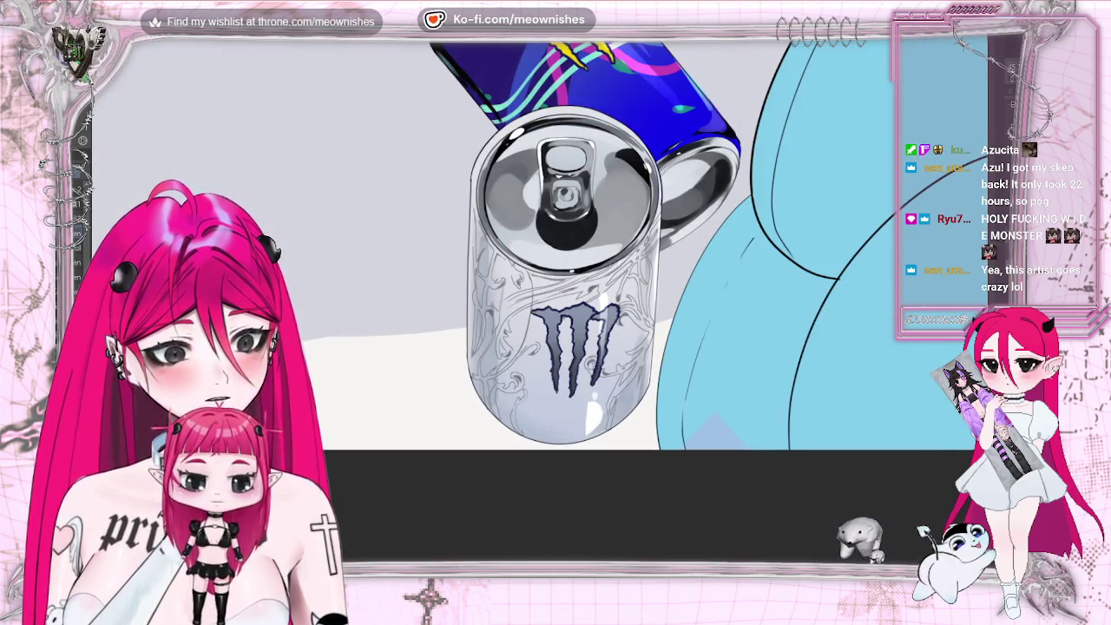
scroll(547, 278, "down", 4)
scroll(547, 277, "up", 2)
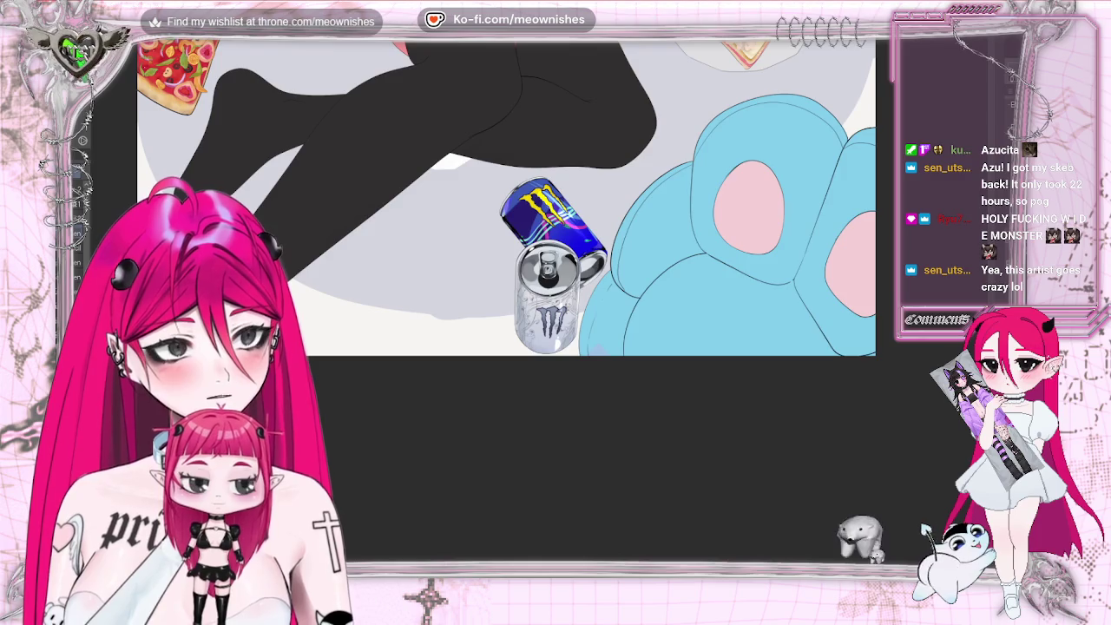
scroll(551, 260, "up", 3)
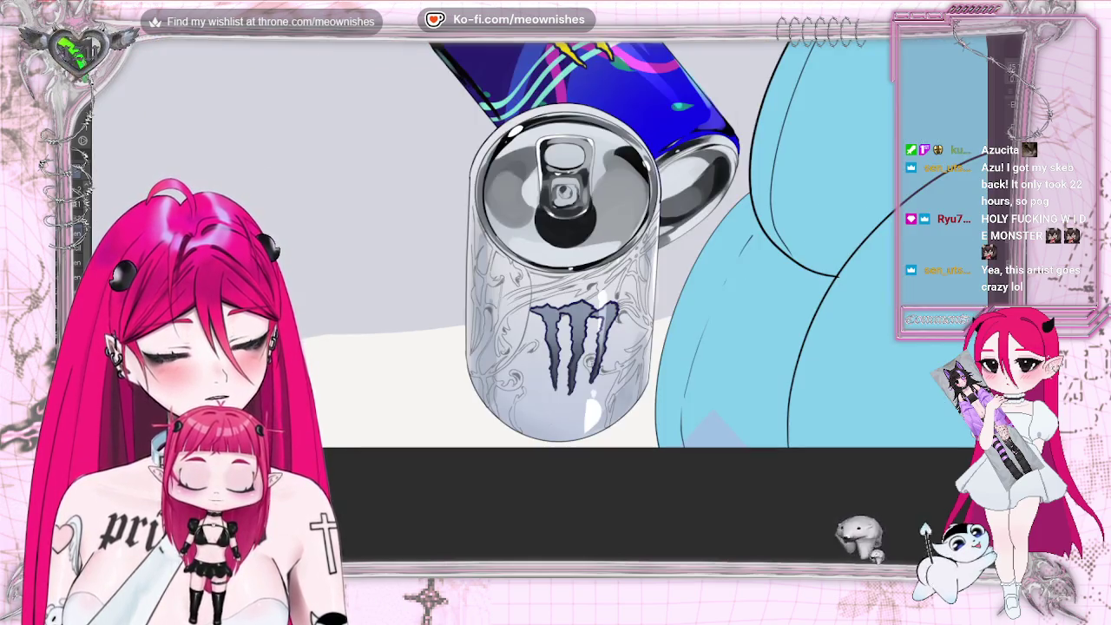
scroll(538, 304, "up", 3)
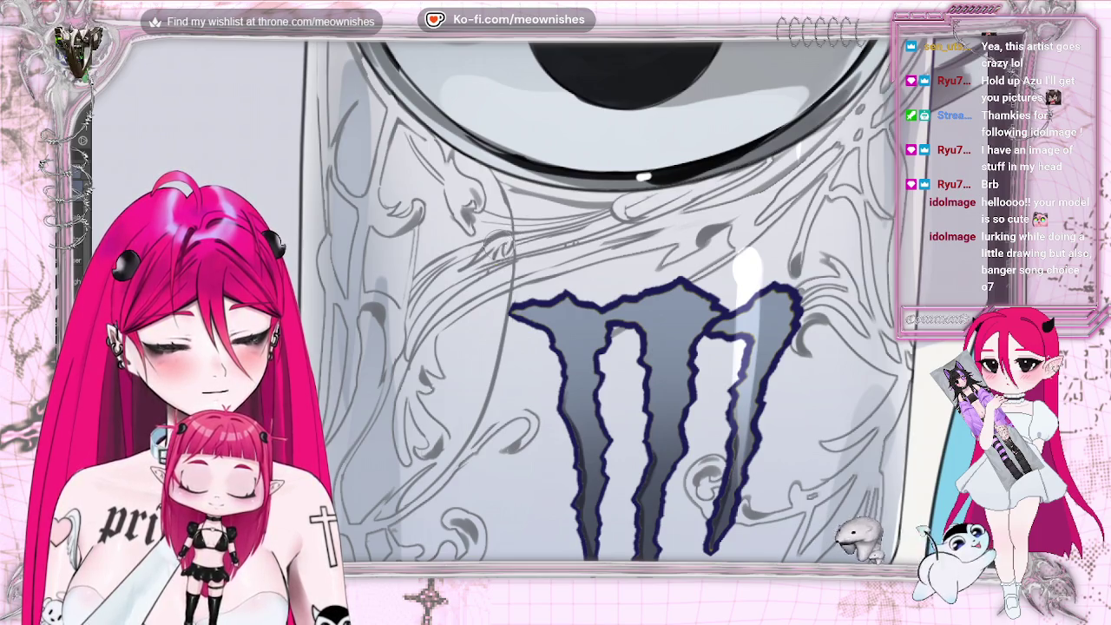
Mirror the canvas view and zoom around the silver can to check its claw logo and swirls.
scroll(555, 295, "down", 5)
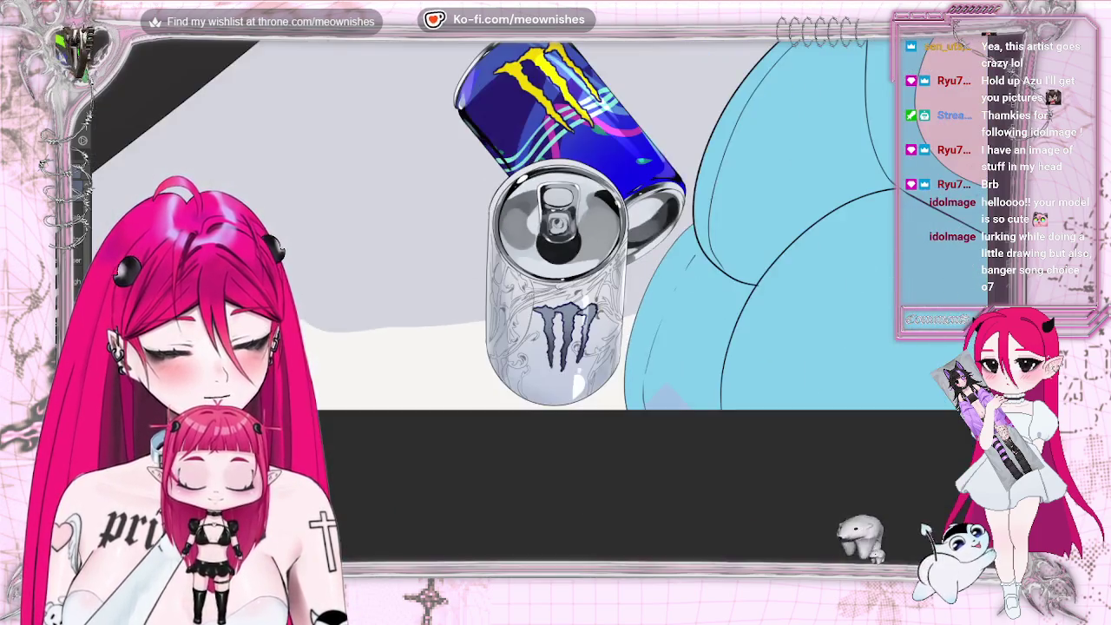
scroll(564, 304, "up", 2)
scroll(564, 304, "up", 2)
scroll(564, 304, "up", 2)
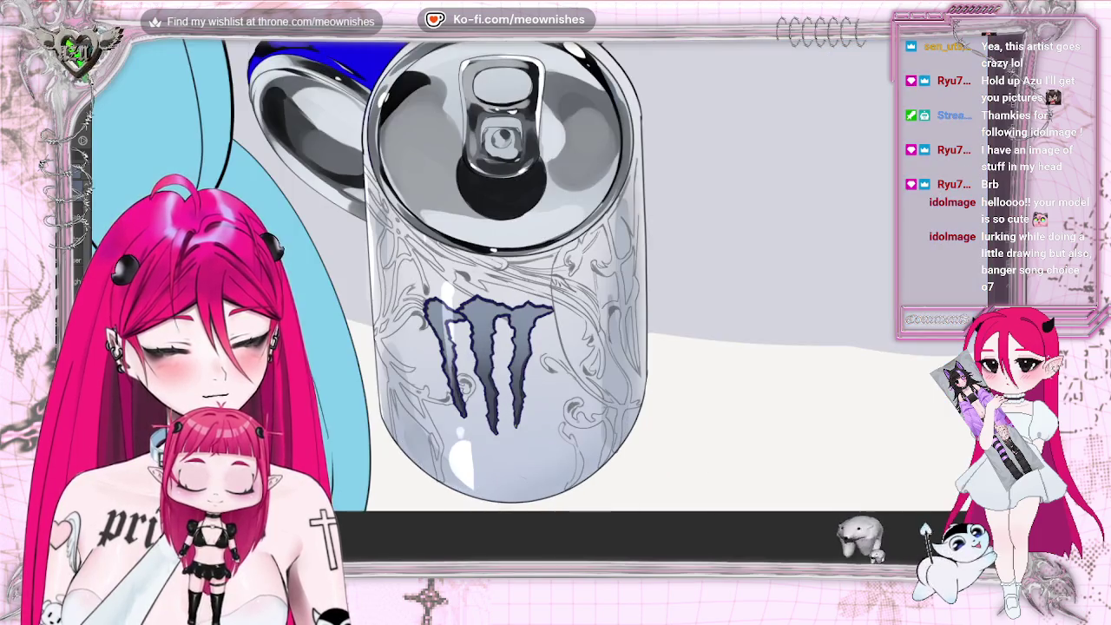
key("m")
scroll(555, 277, "down", 1)
scroll(555, 278, "up", 1)
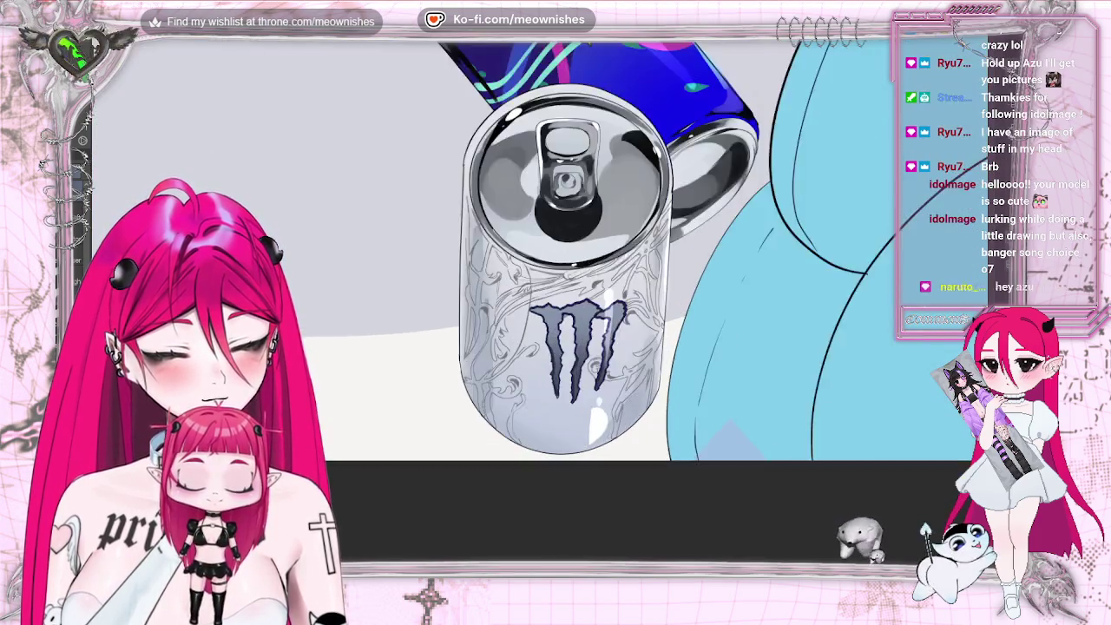
scroll(555, 278, "up", 3)
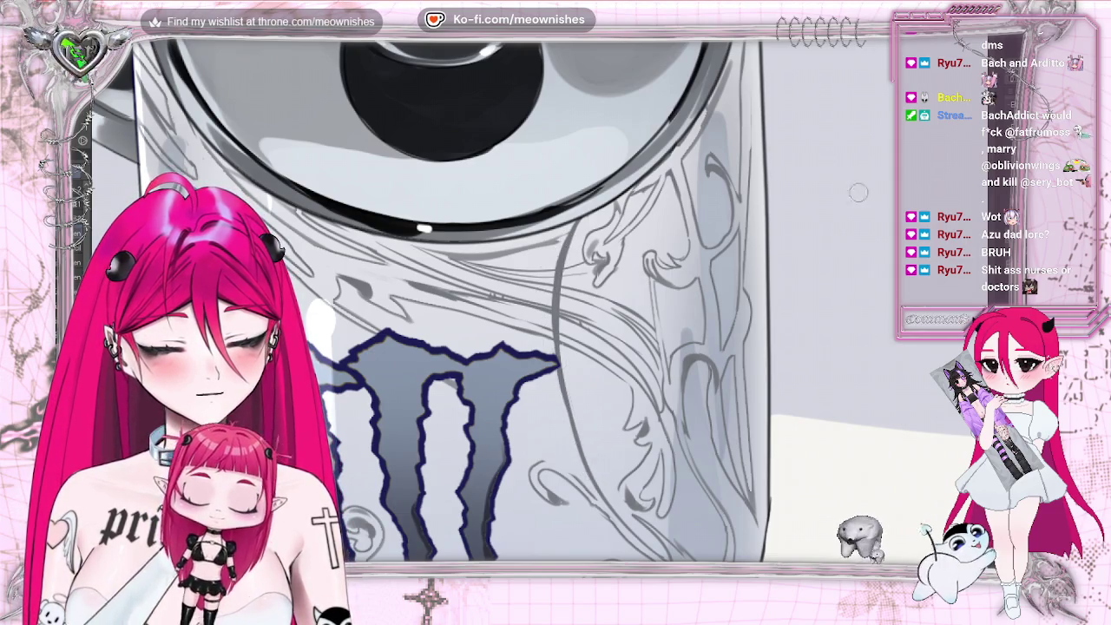
Zoom out to check the composition, then zoom back in on the silver can's logo.
scroll(858, 192, "down", 5)
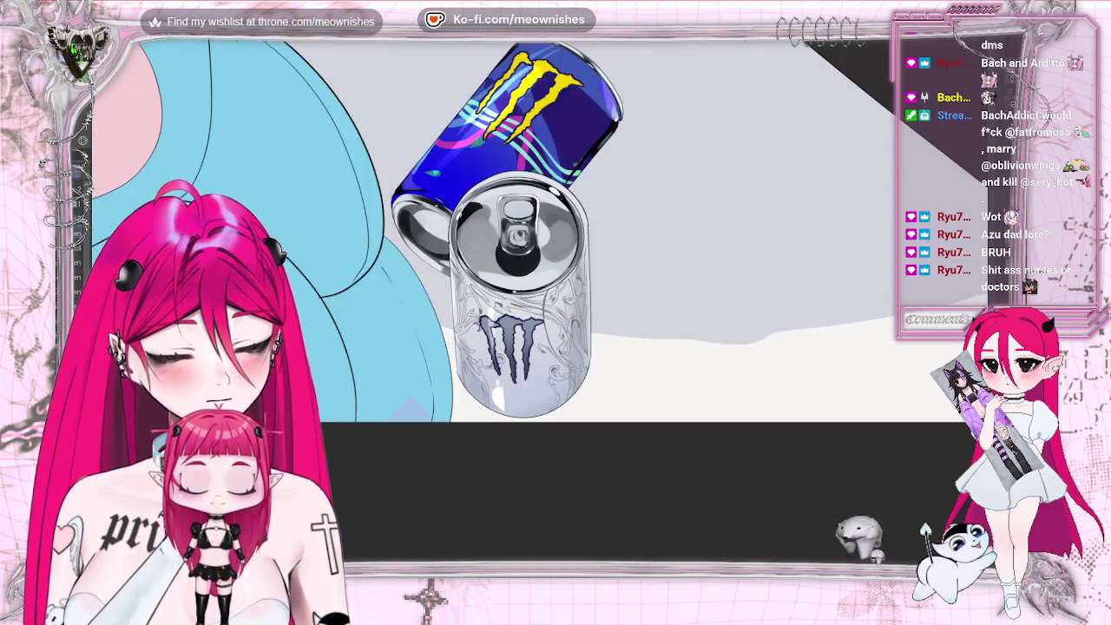
scroll(443, 309, "up", 3)
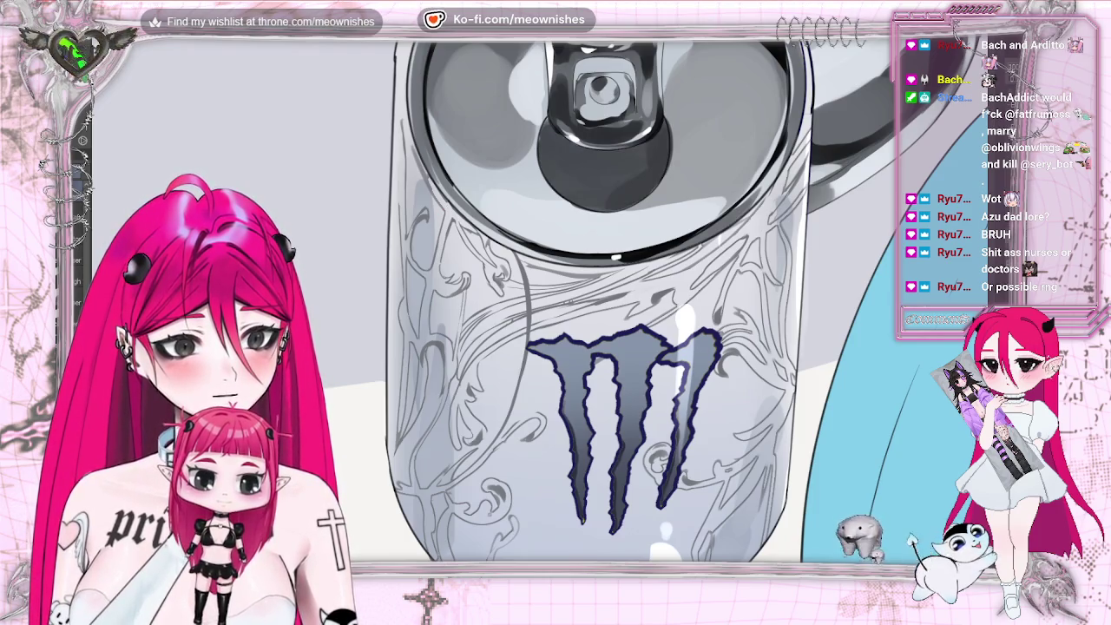
Tilt the canvas view so the silver can lies diagonally.
key("ctrl+0")
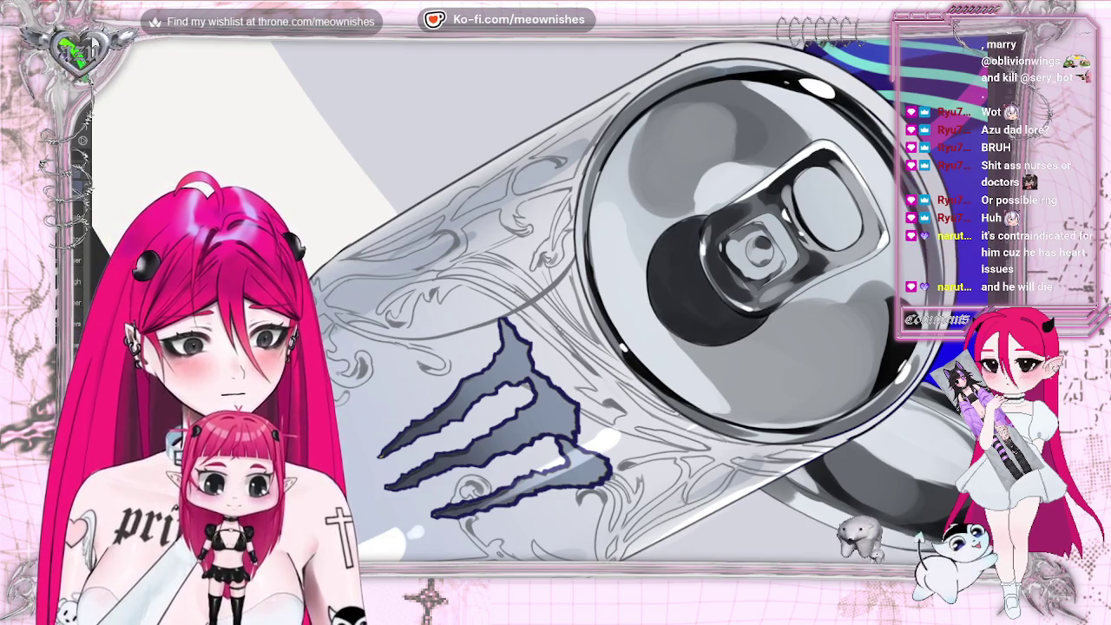
Zoom in on the rotated silver can to work on its highlights and swirl details.
scroll(547, 313, "up", 2)
scroll(547, 312, "up", 2)
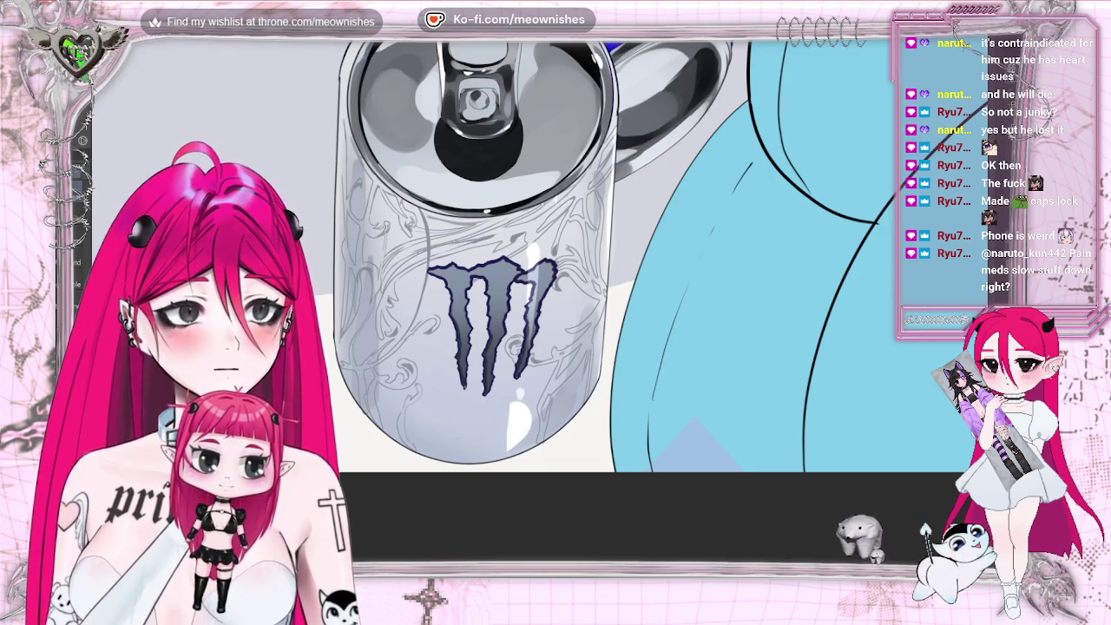
Zoom out to the full canvas and paint a soft glow beside the silver can.
key("ctrl+minus")
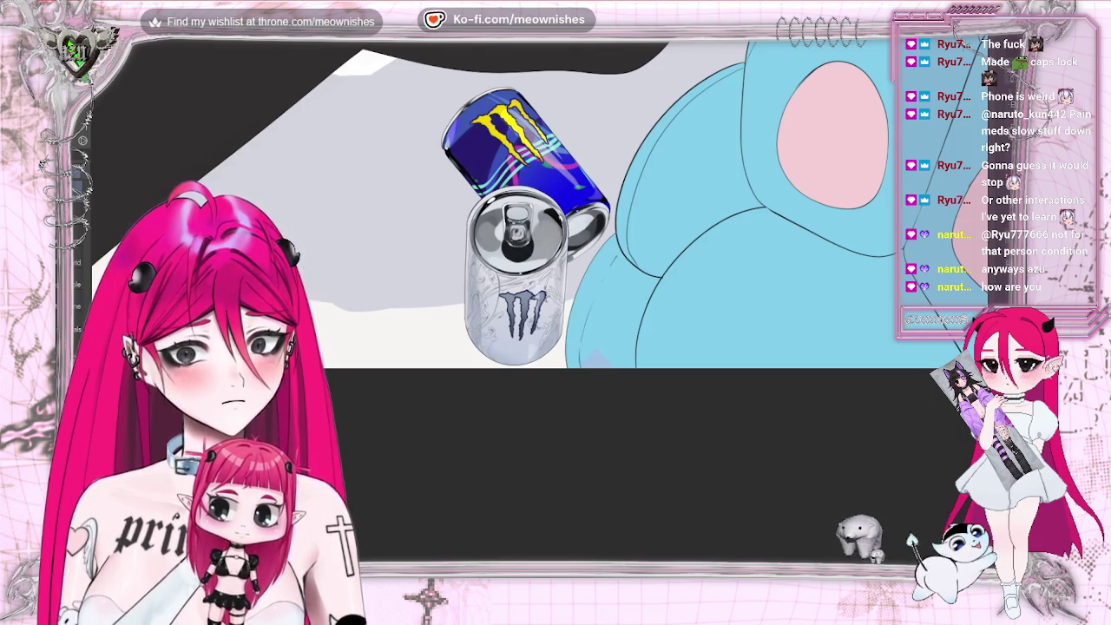
left_click_drag(456, 239, 455, 326)
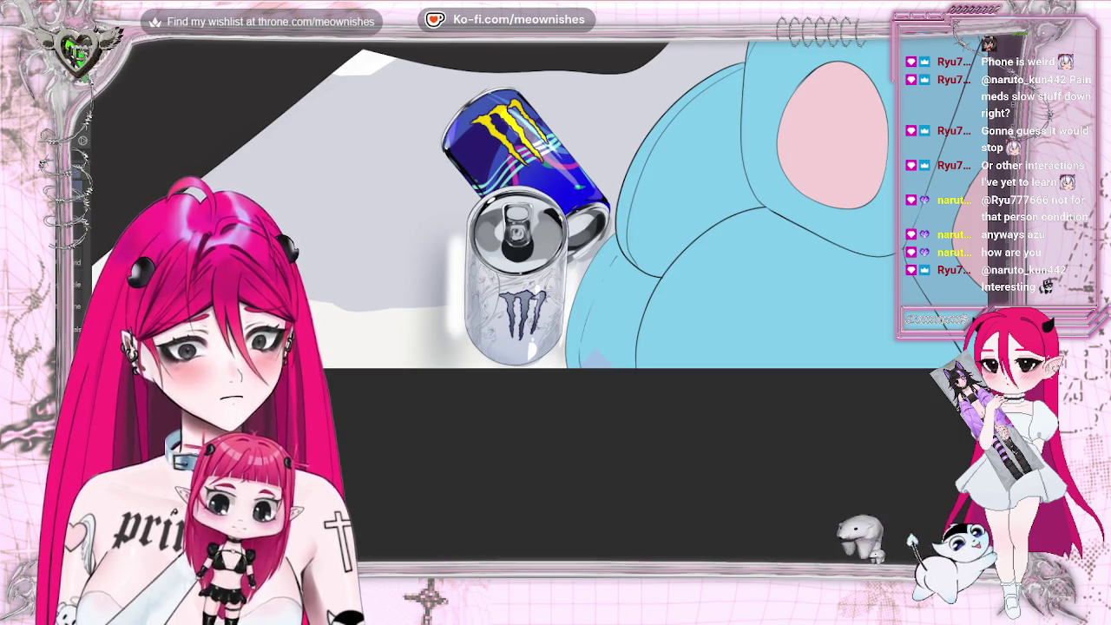
Undo a stray purple stroke, then warp the silver can's lower body and left edge into shape.
left_click_drag(447, 161, 460, 213)
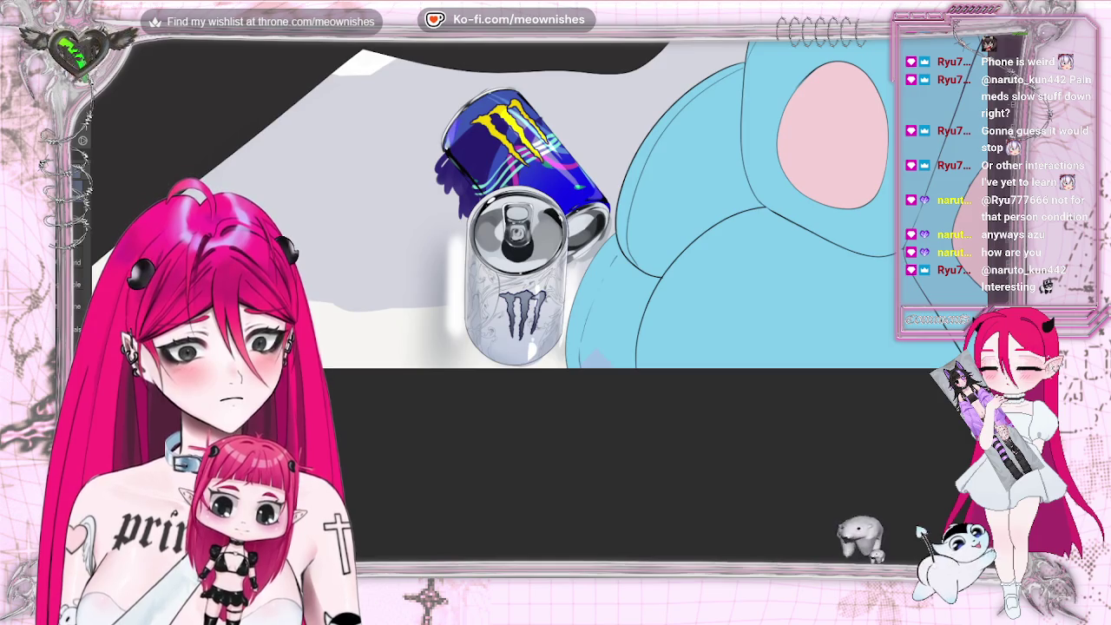
key("ctrl+z")
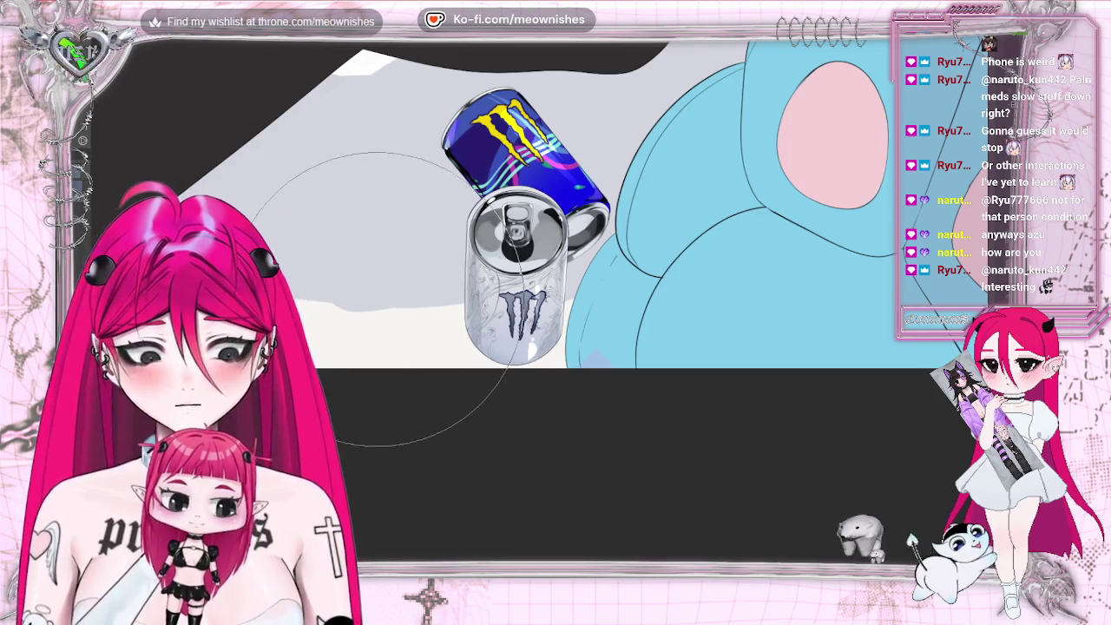
left_click_drag(380, 278, 417, 269)
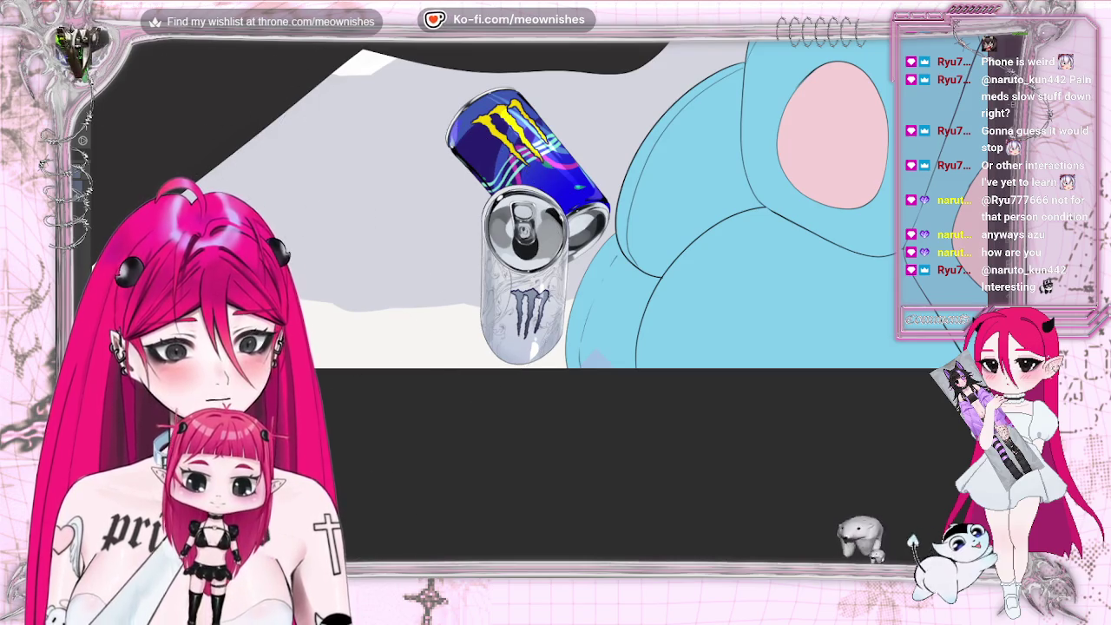
left_click_drag(512, 295, 417, 364)
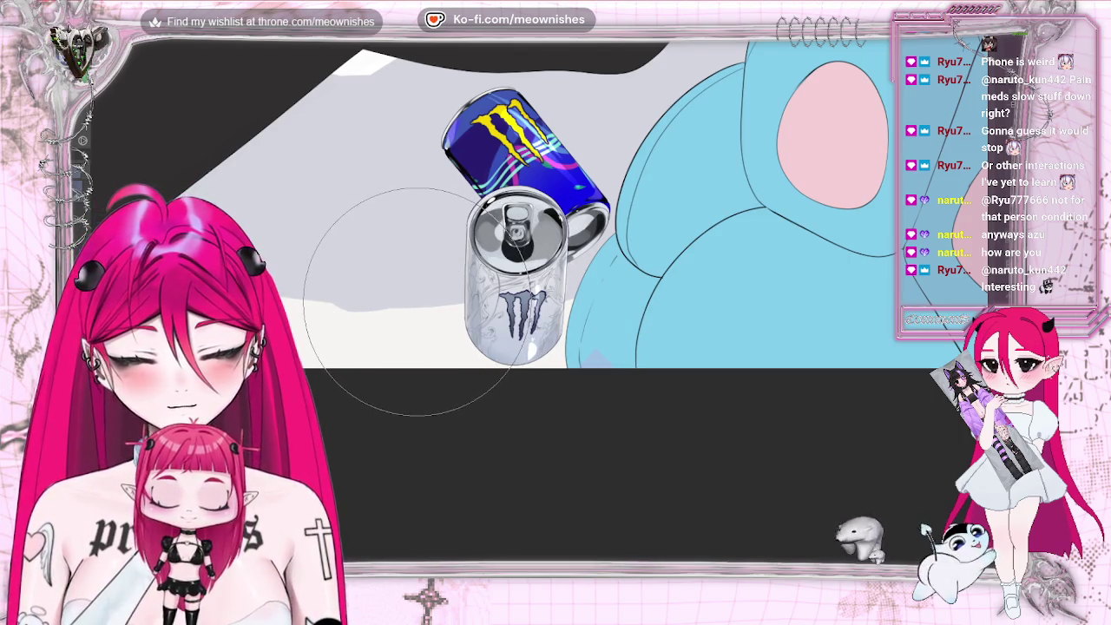
left_click_drag(408, 301, 421, 299)
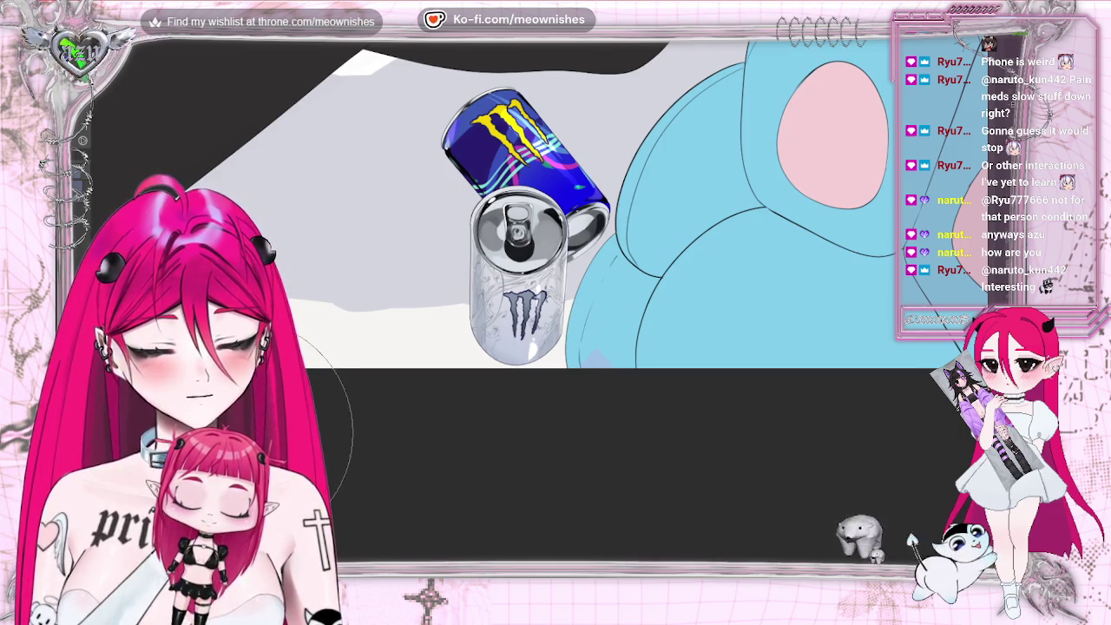
Mirror the canvas to check the can, restore the normal view, and shrink the brush.
key("m")
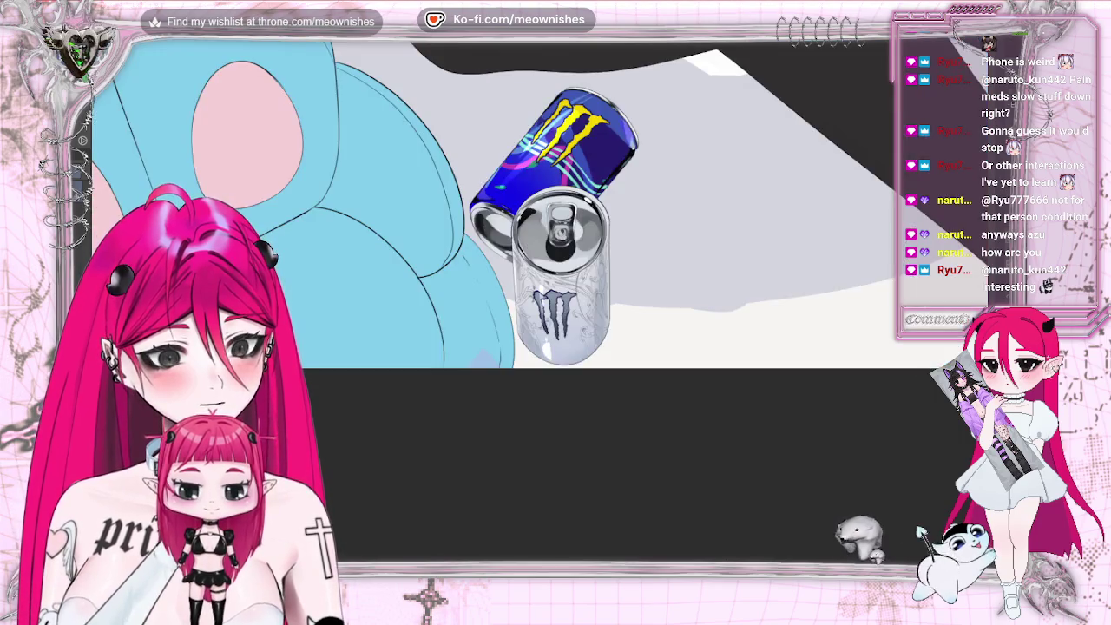
key("m")
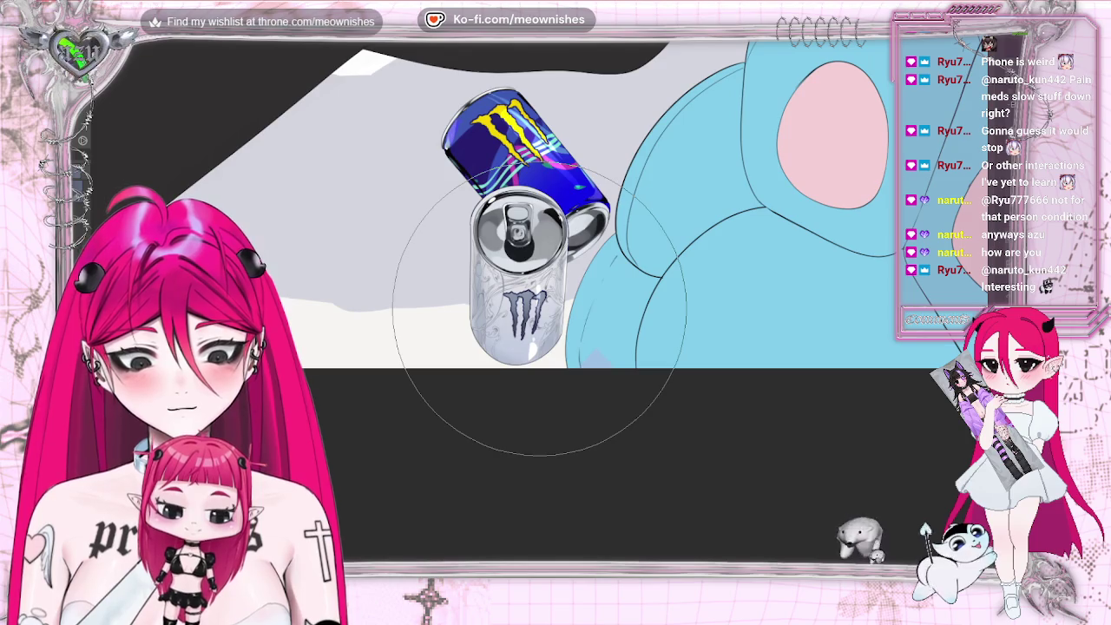
key("bracketleft")
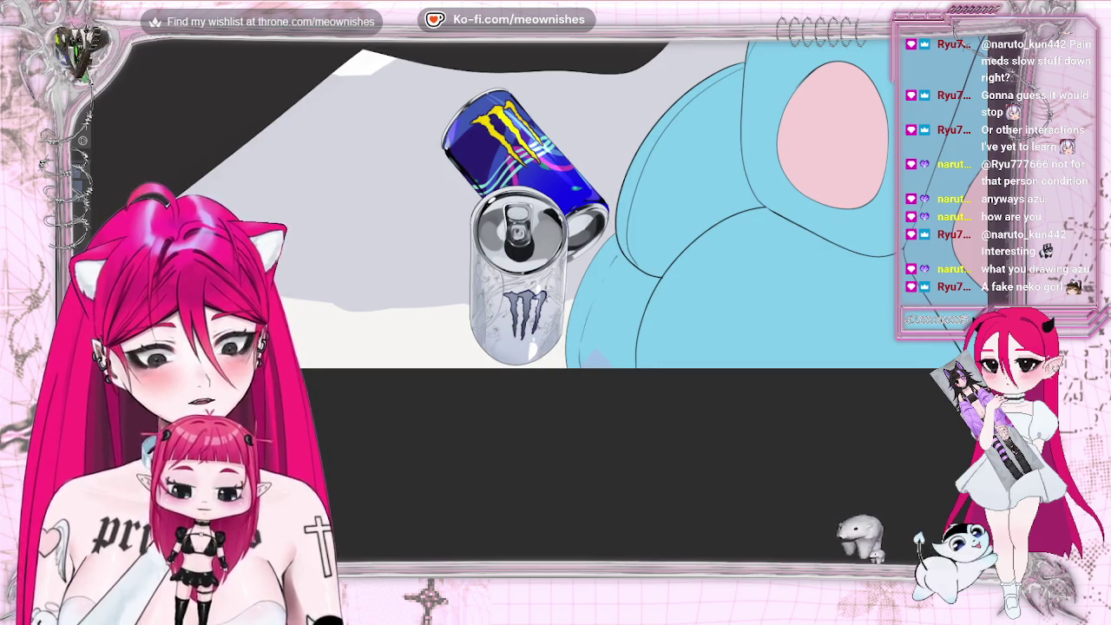
scroll(500, 260, "down", 5)
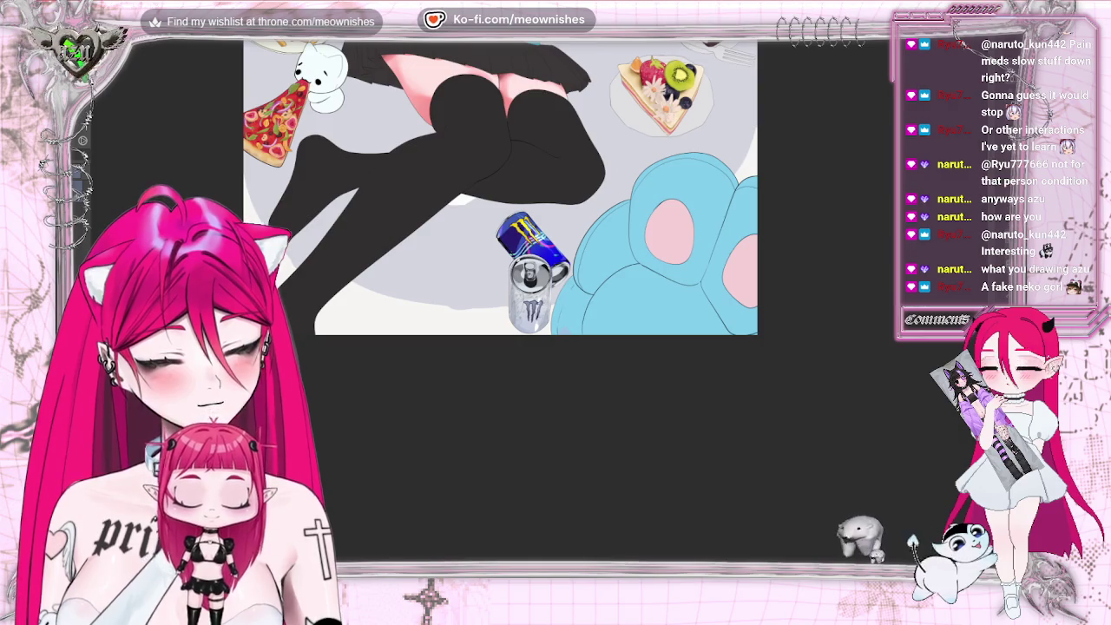
scroll(500, 260, "up", 2)
scroll(500, 260, "up", 2)
scroll(500, 304, "up", 2)
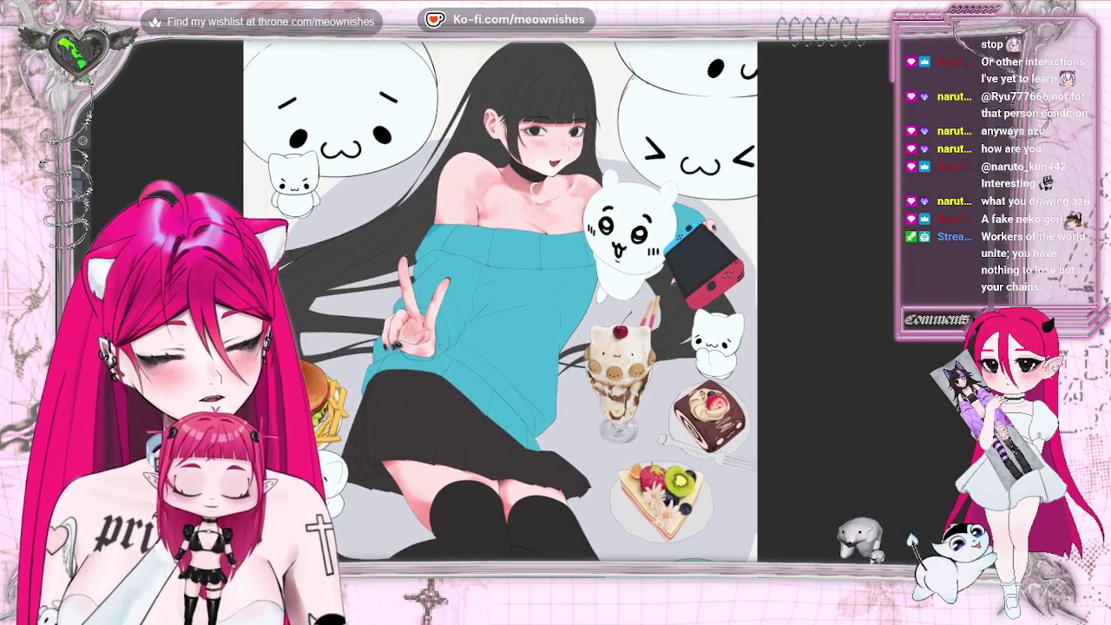
scroll(500, 303, "down", 1)
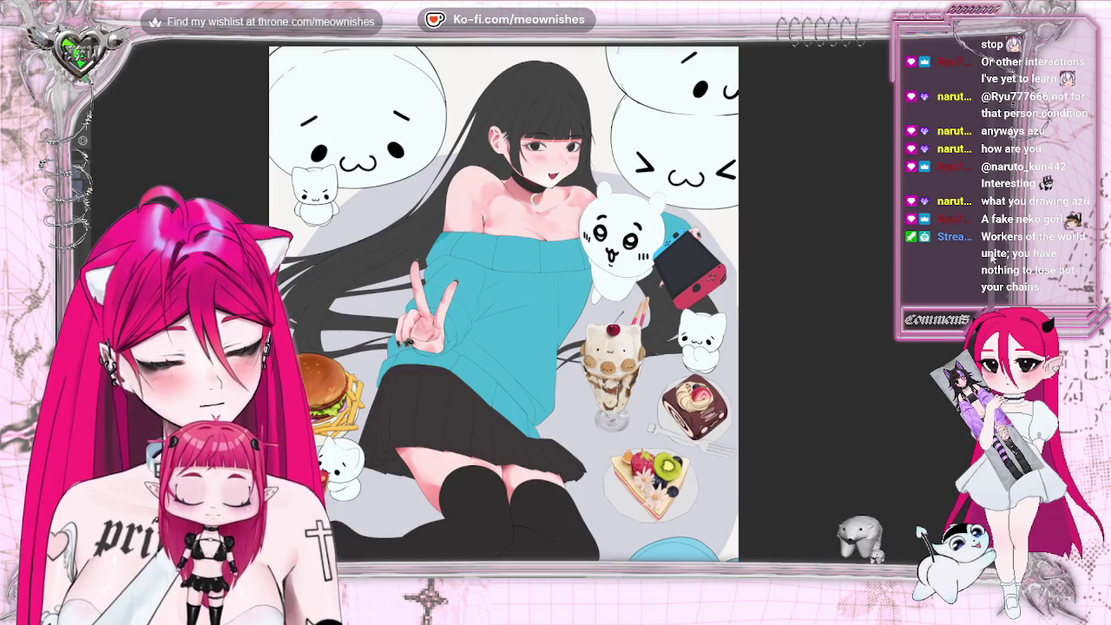
scroll(504, 304, "down", 1)
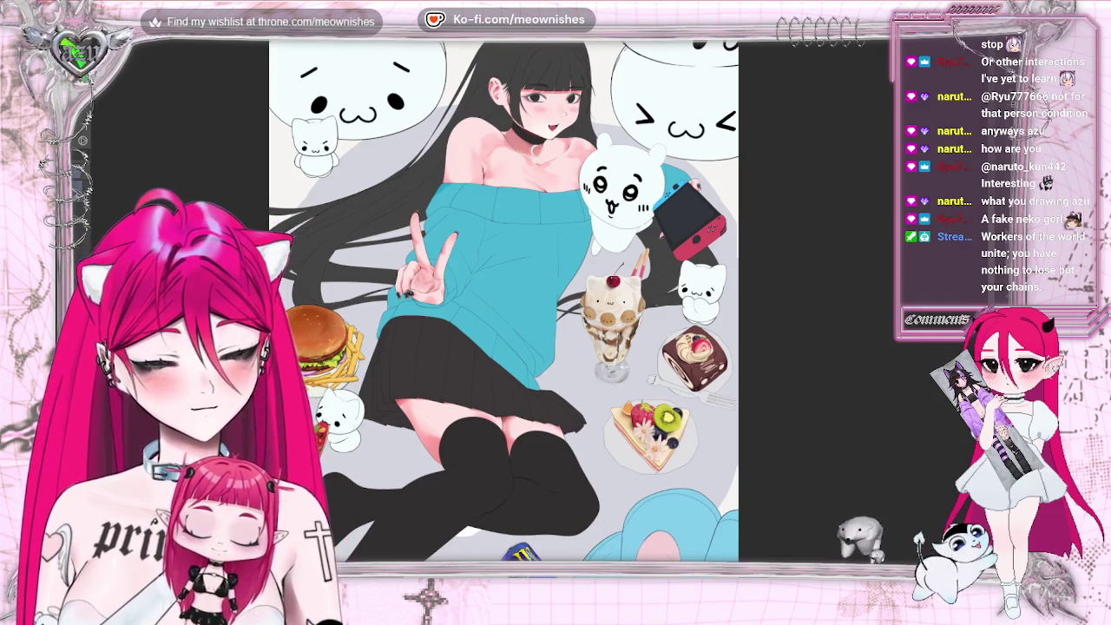
scroll(504, 300, "up", 2)
scroll(703, 299, "up", 3)
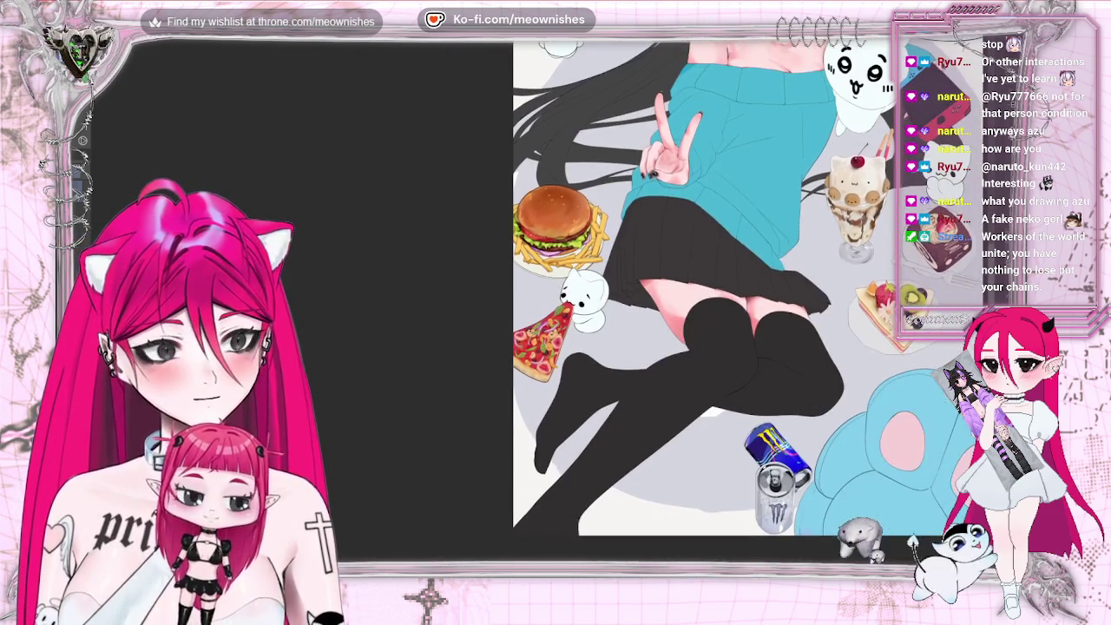
scroll(521, 278, "up", 2)
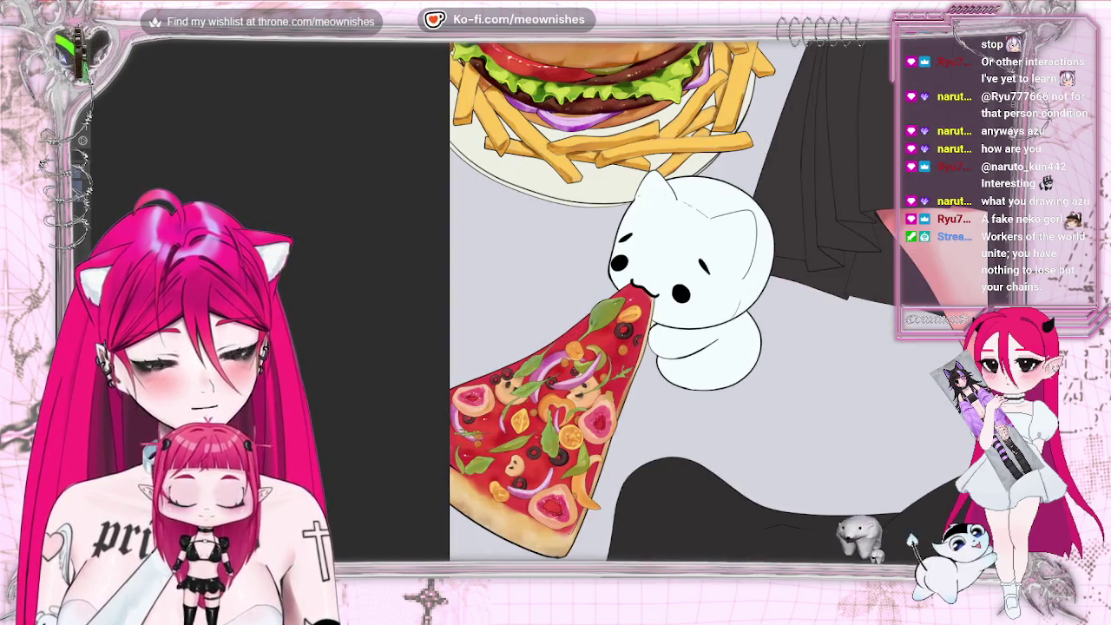
scroll(712, 301, "down", 3)
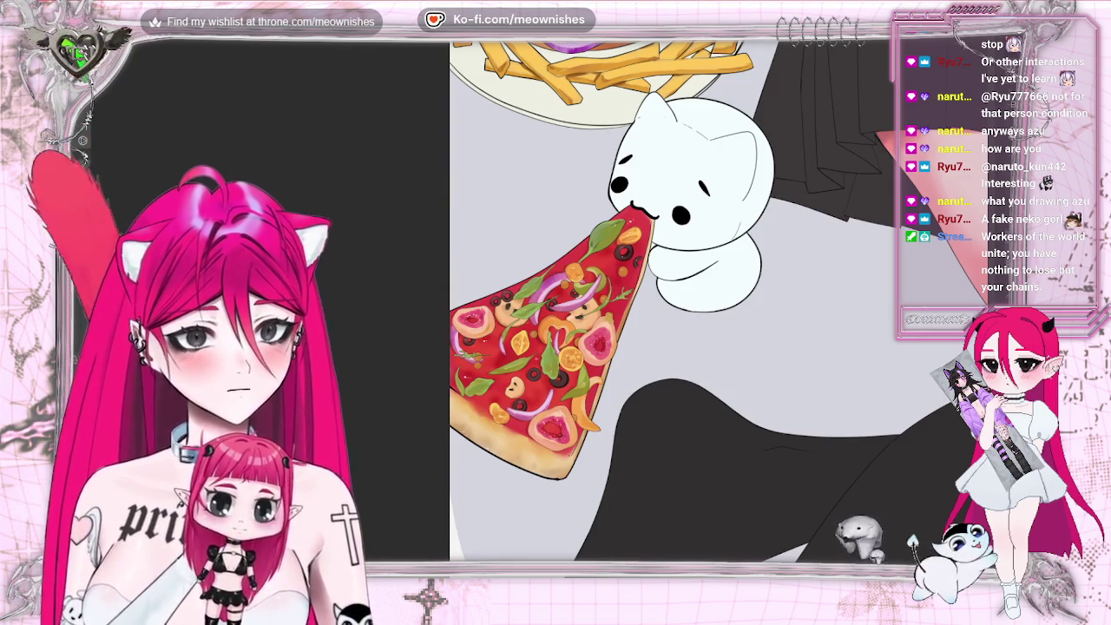
key("ctrl+0")
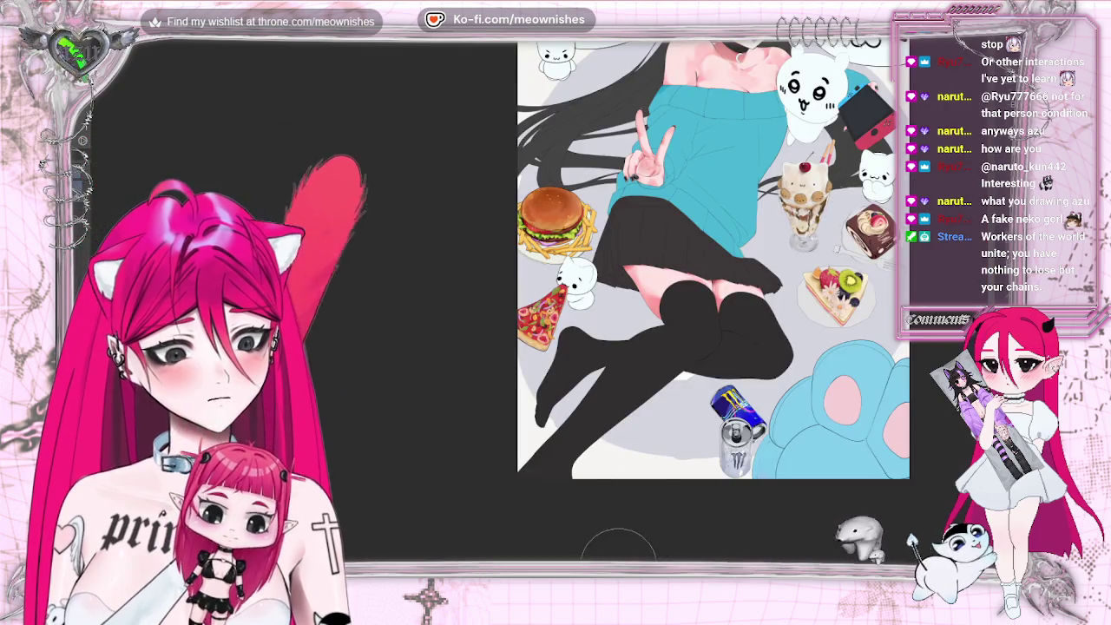
scroll(614, 261, "down", 1)
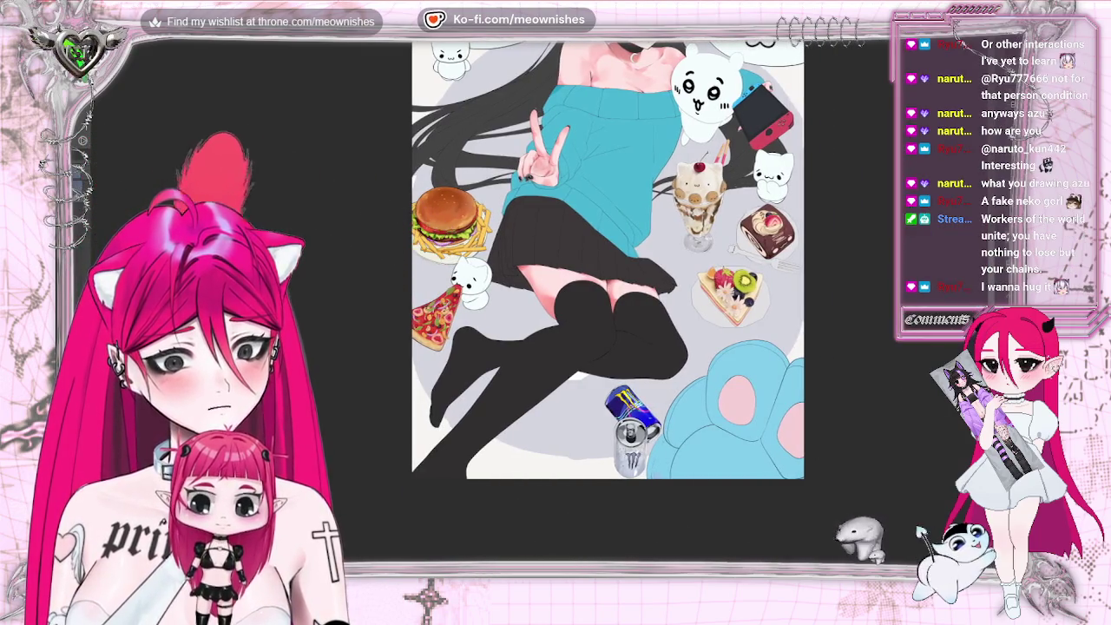
scroll(607, 261, "down", 3)
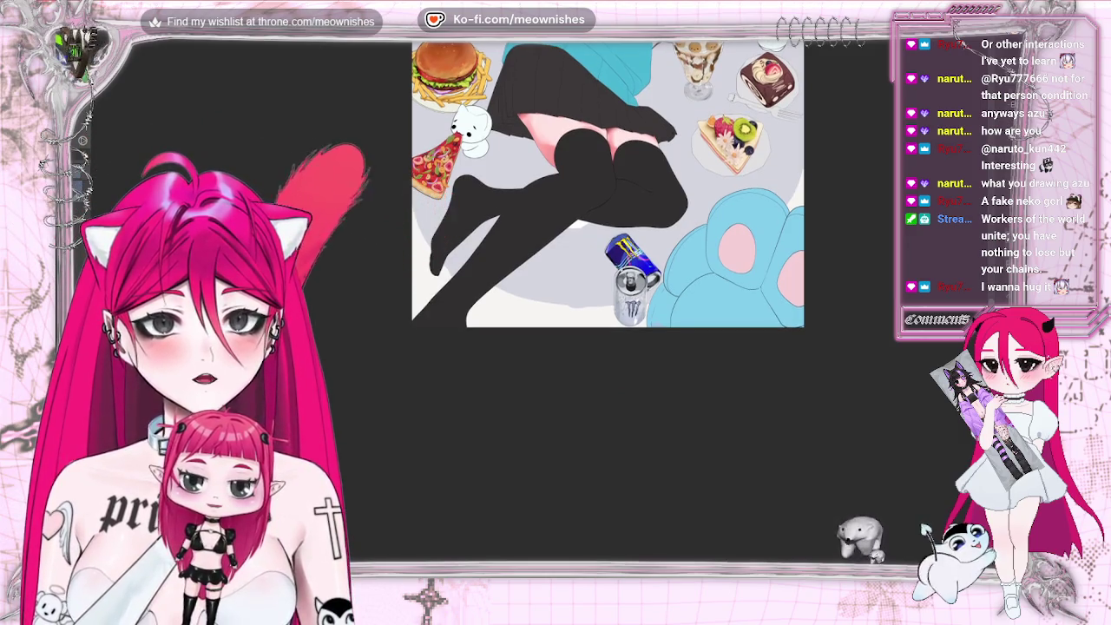
scroll(542, 304, "up", 2)
scroll(542, 304, "up", 2)
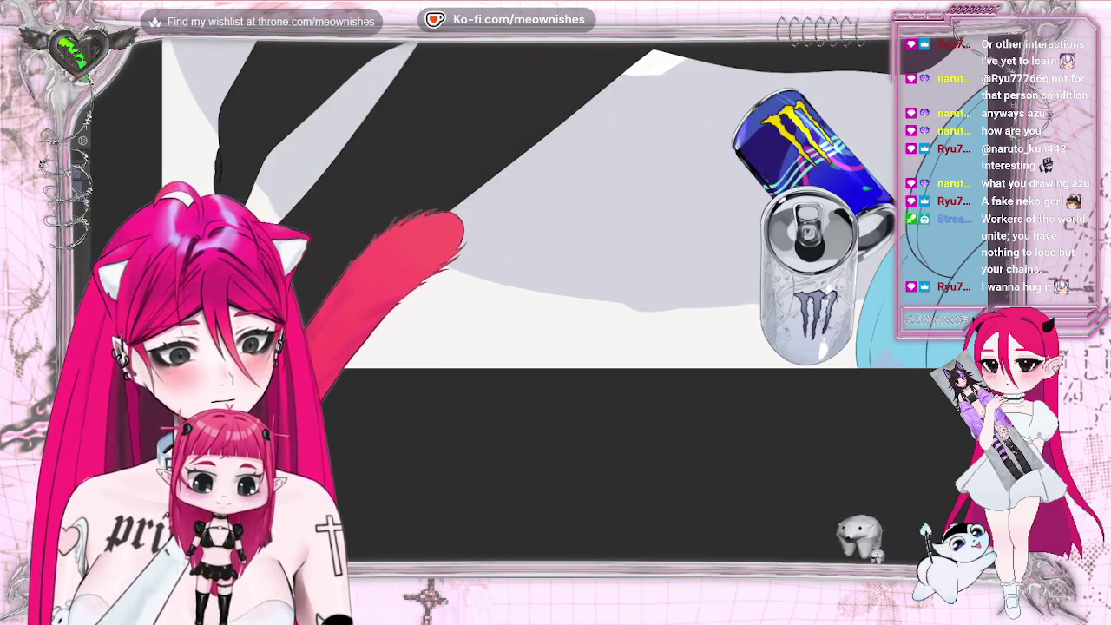
Reframe the view on the energy can and add a soft grey shadow around it.
scroll(621, 569, "right", 5)
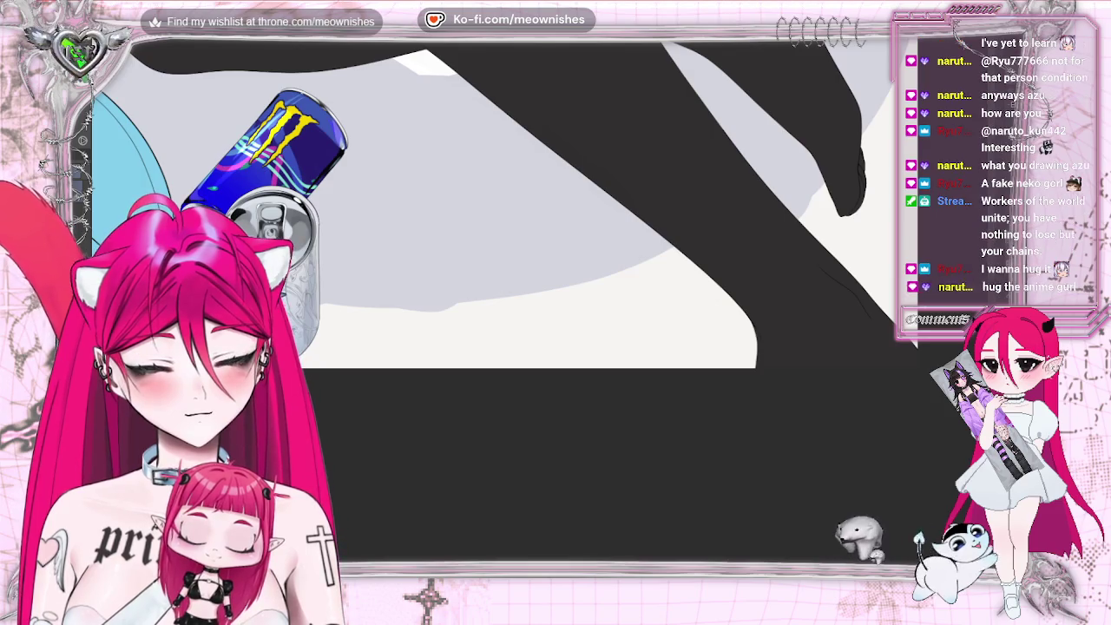
scroll(622, 569, "left", 2)
scroll(621, 569, "left", 1)
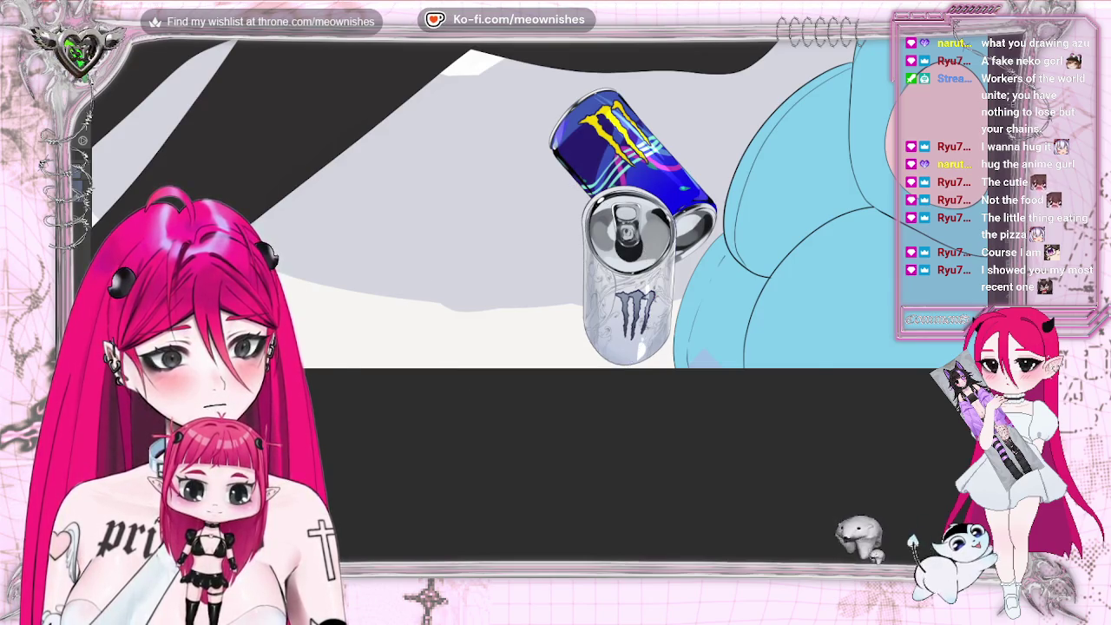
key("ctrl+0")
scroll(540, 277, "down", 2)
scroll(540, 278, "down", 2)
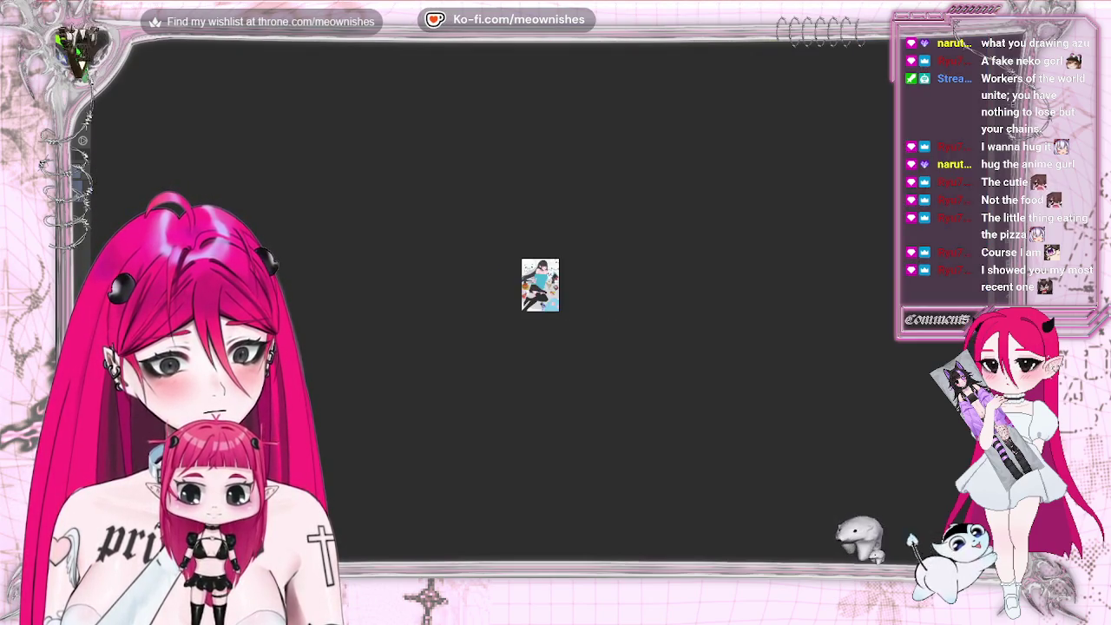
scroll(540, 278, "up", 4)
scroll(540, 278, "up", 2)
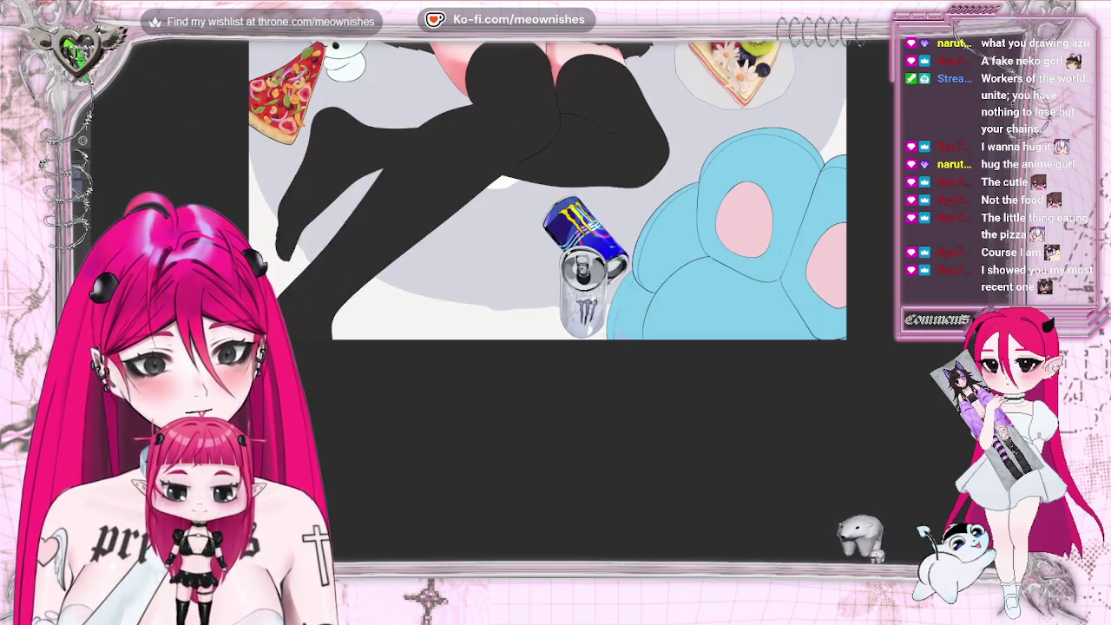
key("ctrl+z")
key("ctrl+z")
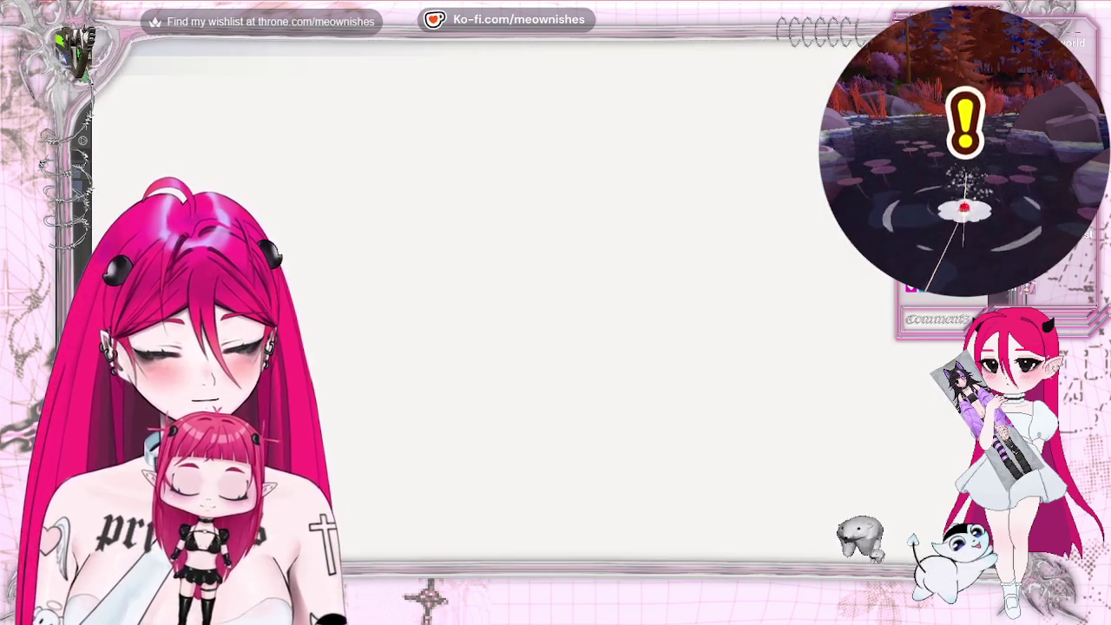
Fit the artwork to the window, zoom in on the energy can, and mirror the view.
key("ctrl+0")
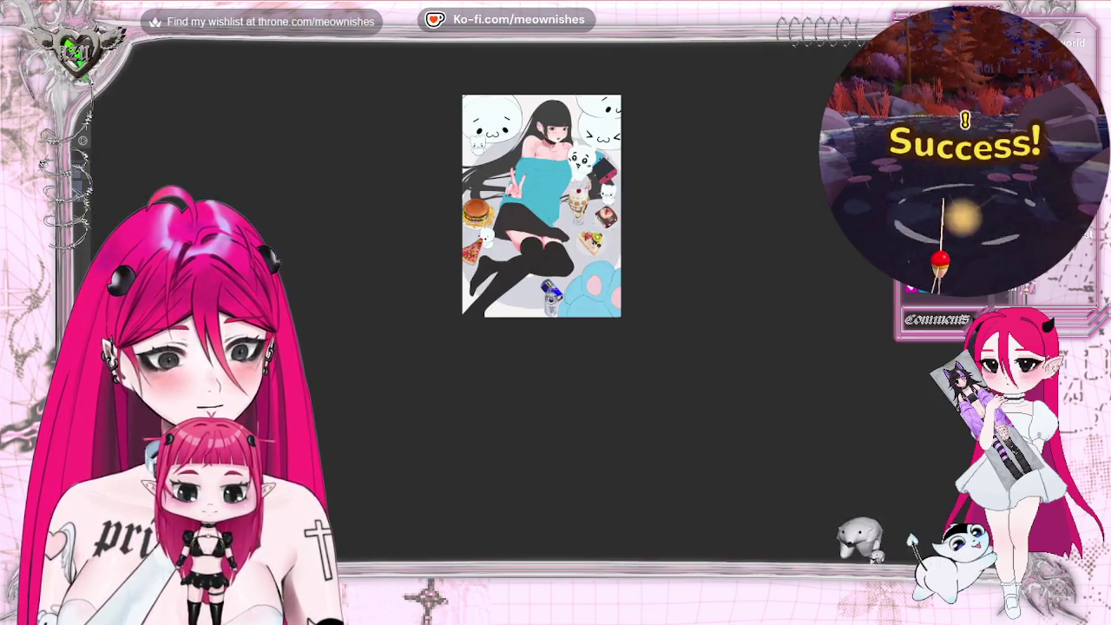
key("ctrl+plus")
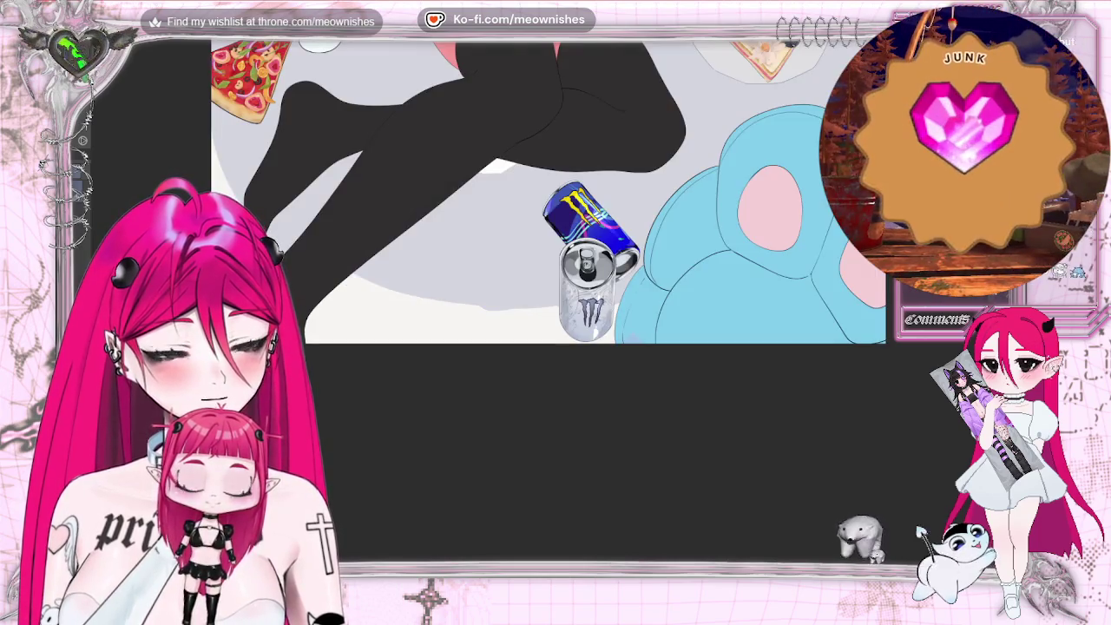
key("ctrl+plus")
key("ctrl+plus")
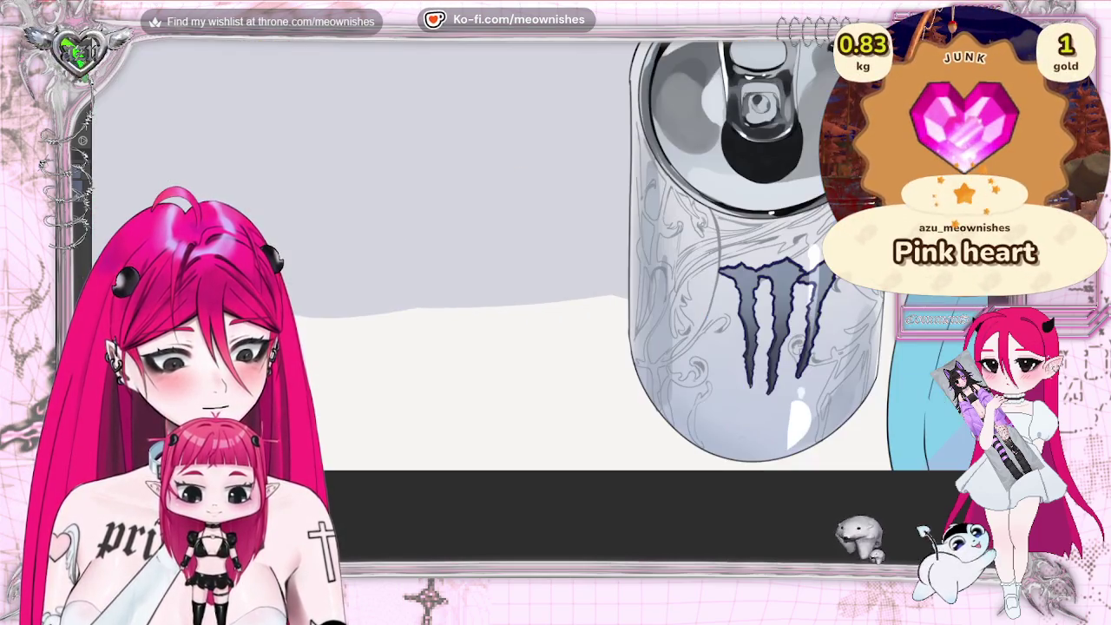
key("ctrl+minus")
key("ctrl+minus")
key("ctrl+plus")
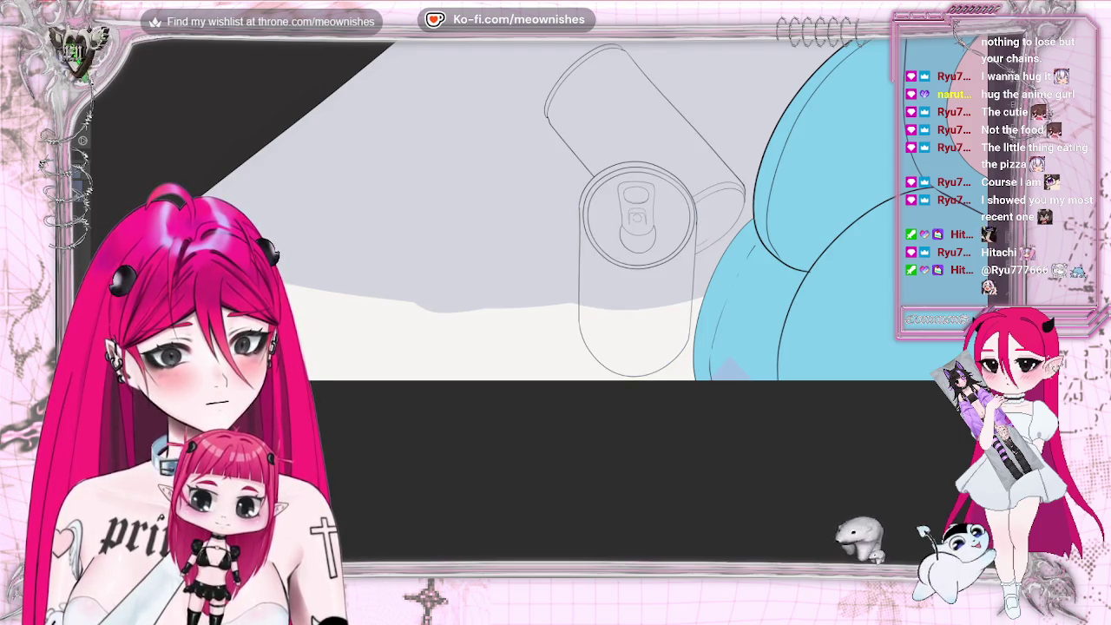
key("m")
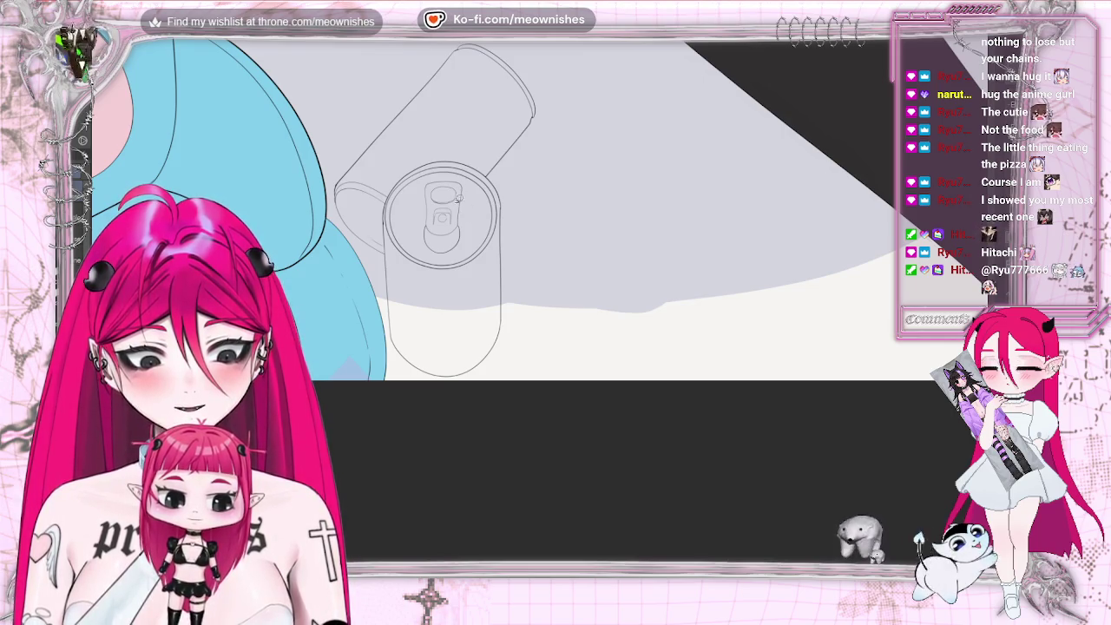
Zoom in on the mirrored can line sketch to inspect its outline and pull tab.
scroll(535, 260, "up", 3)
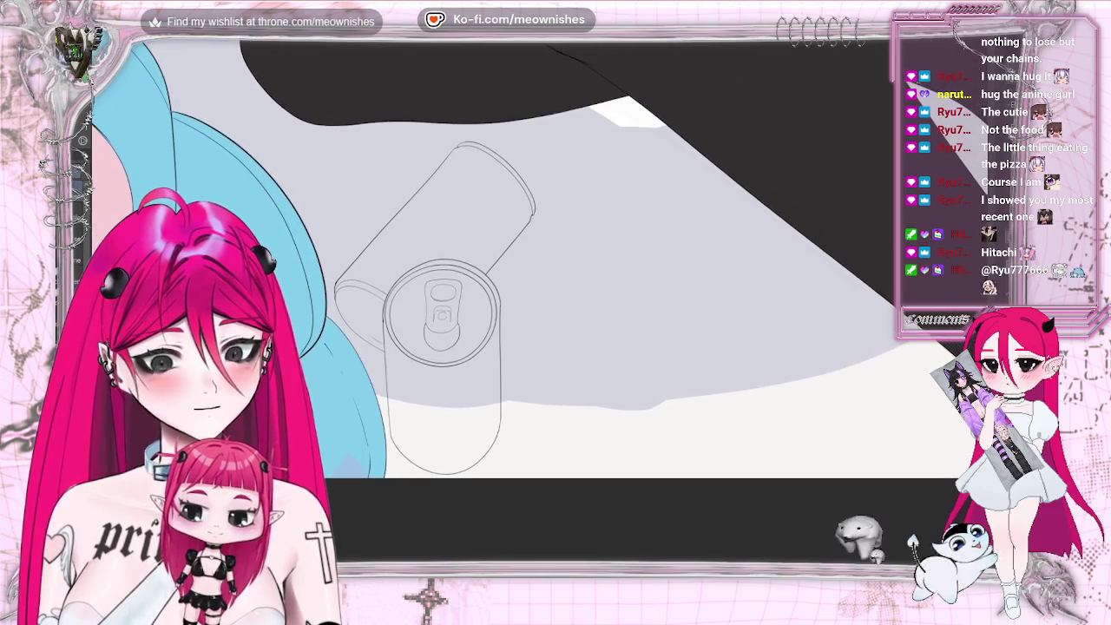
scroll(535, 305, "up", 1)
scroll(535, 309, "up", 2)
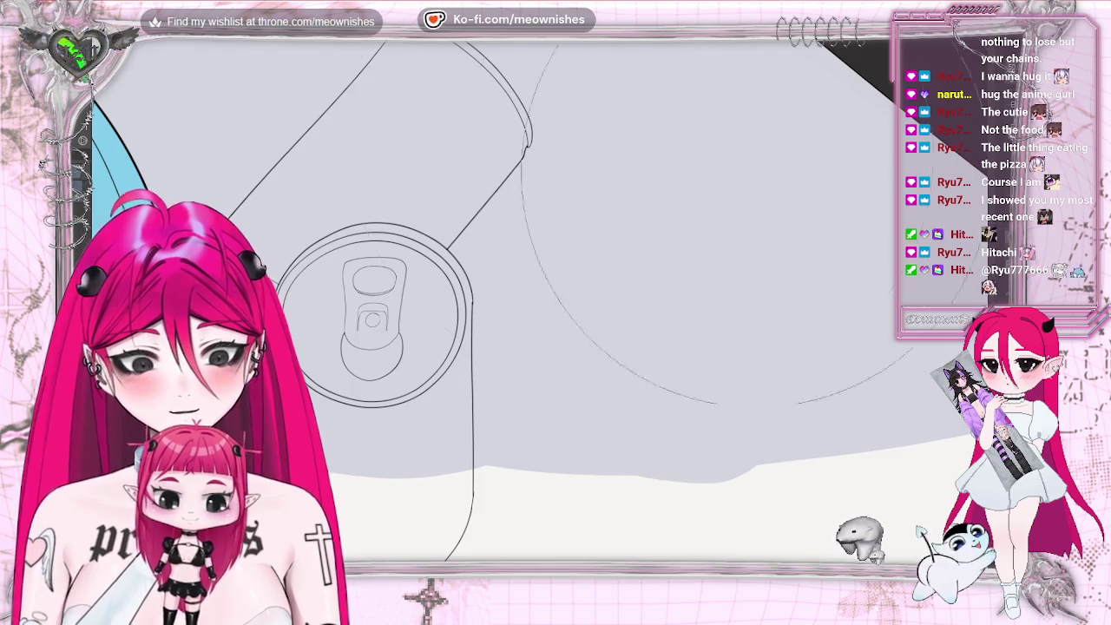
scroll(538, 309, "up", 2)
scroll(538, 308, "up", 1)
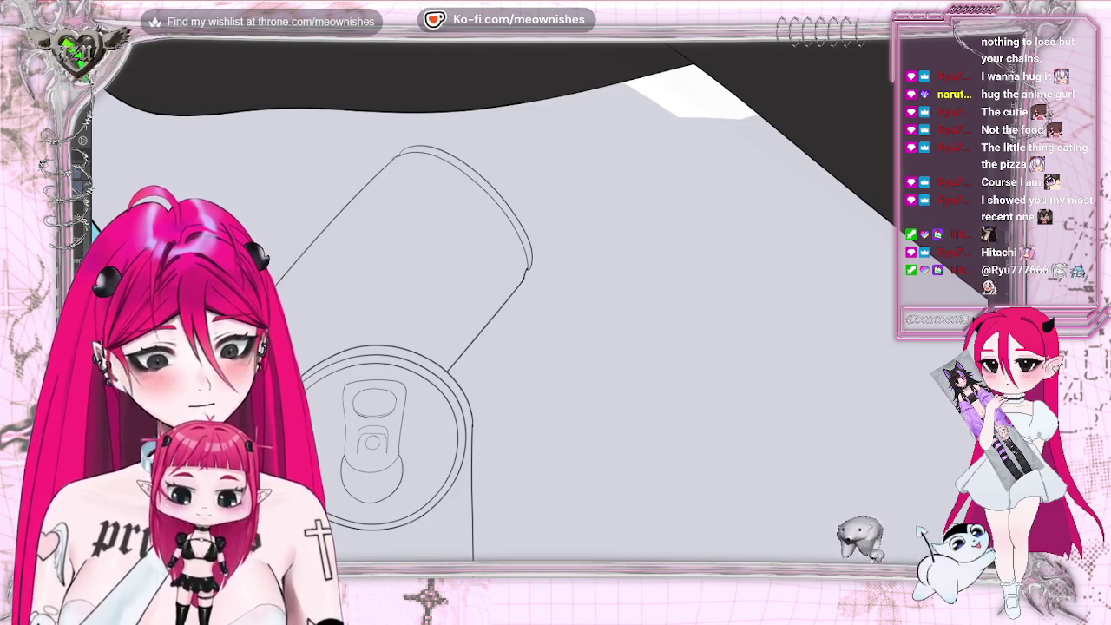
Rotate the view to align the lying can and erase its rough upper outline.
scroll(530, 314, "down", 5)
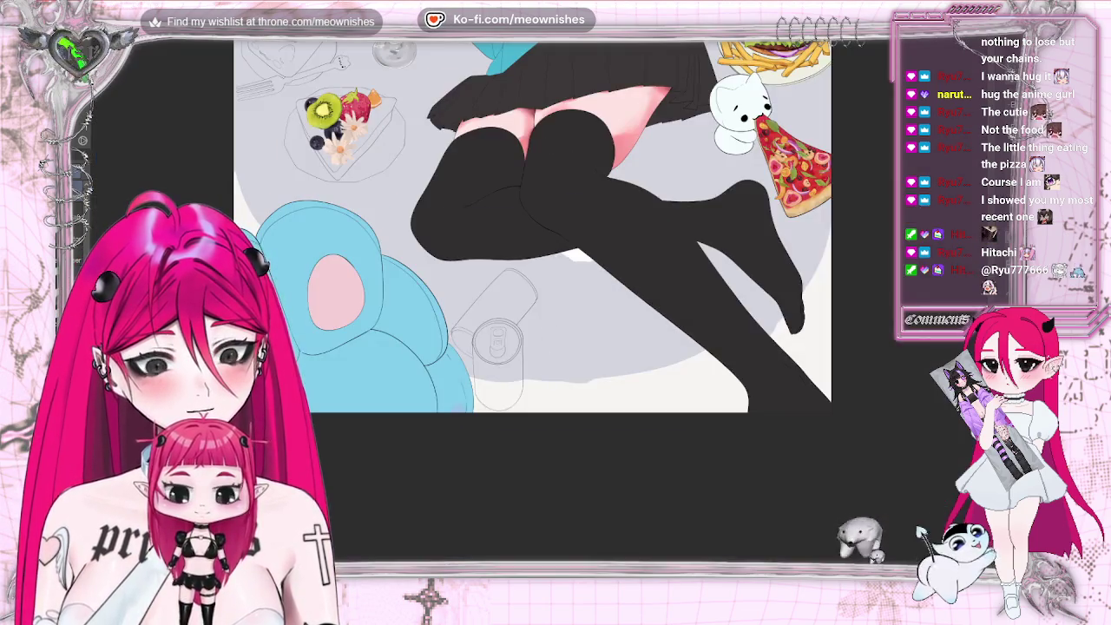
scroll(539, 304, "up", 5)
scroll(521, 278, "left", 3)
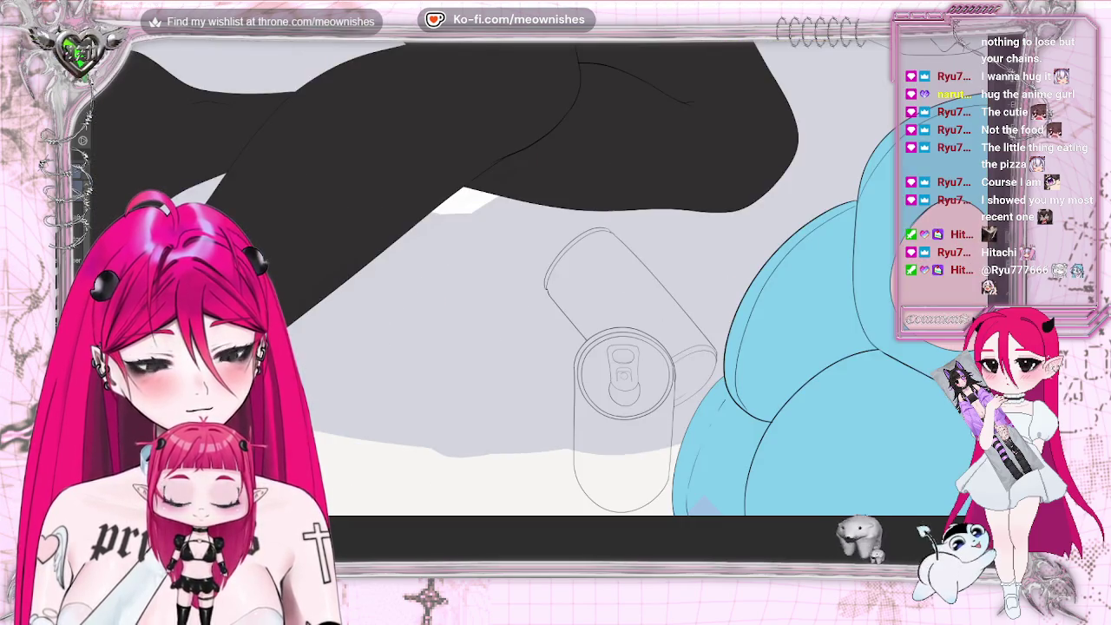
left_click_drag(555, 313, 607, 261)
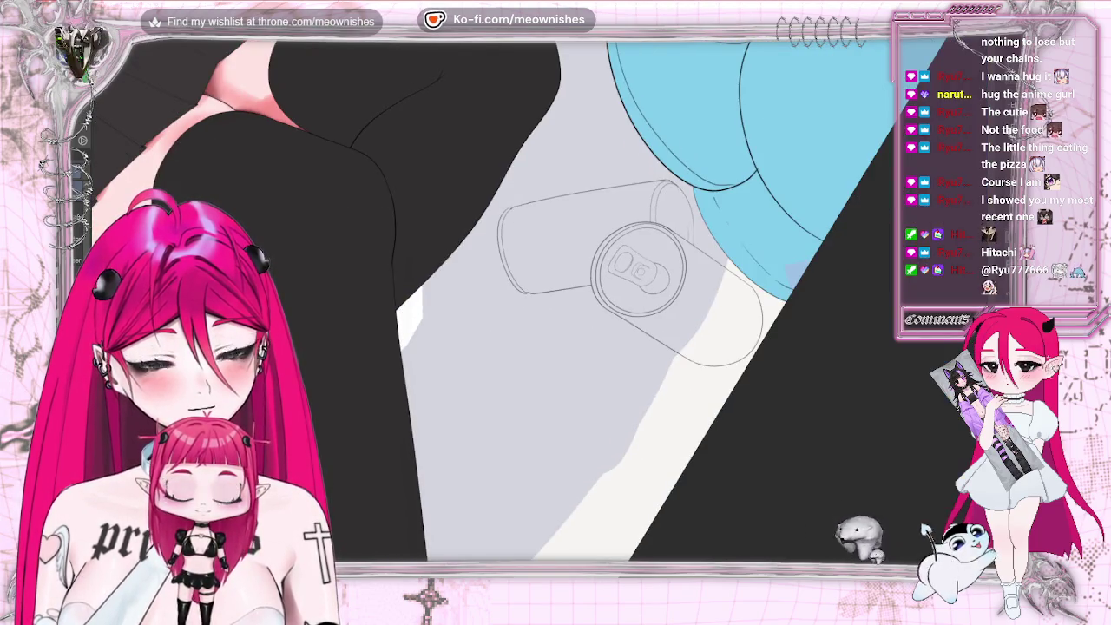
scroll(538, 317, "up", 5)
scroll(497, 224, "up", 3)
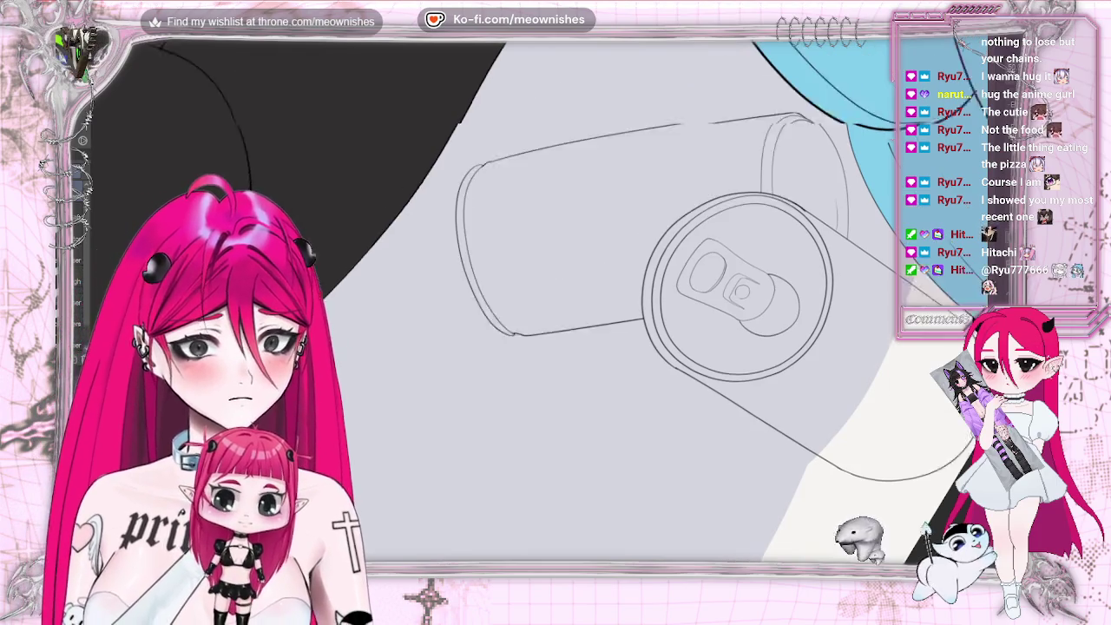
left_click_drag(497, 225, 792, 176)
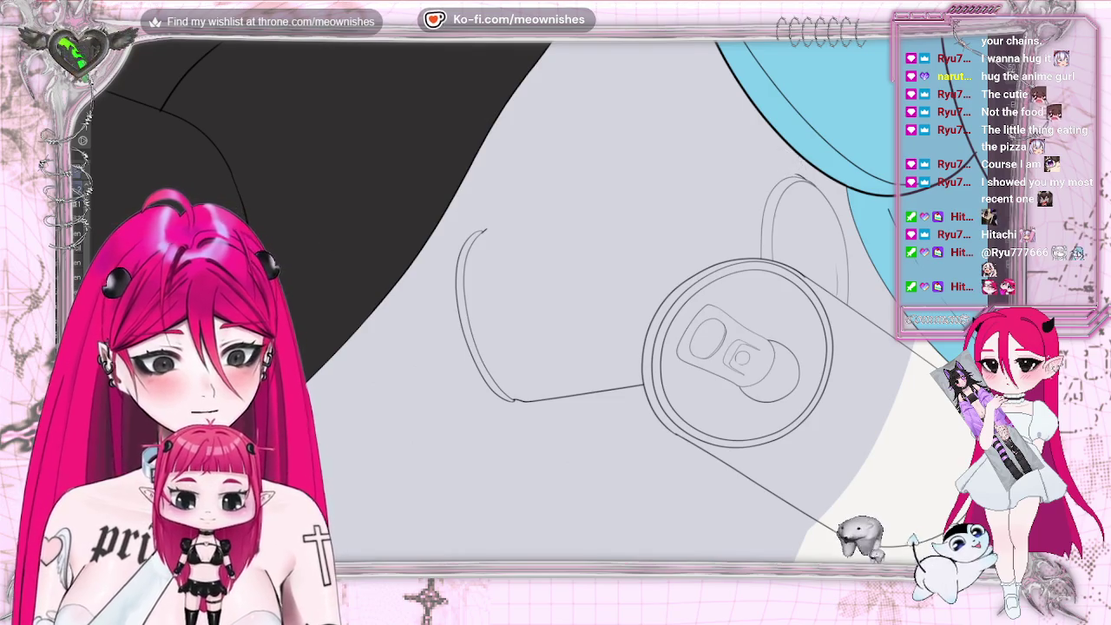
Redraw the can's top outline as one clean straight line, redoing it once.
left_click_drag(483, 230, 769, 179)
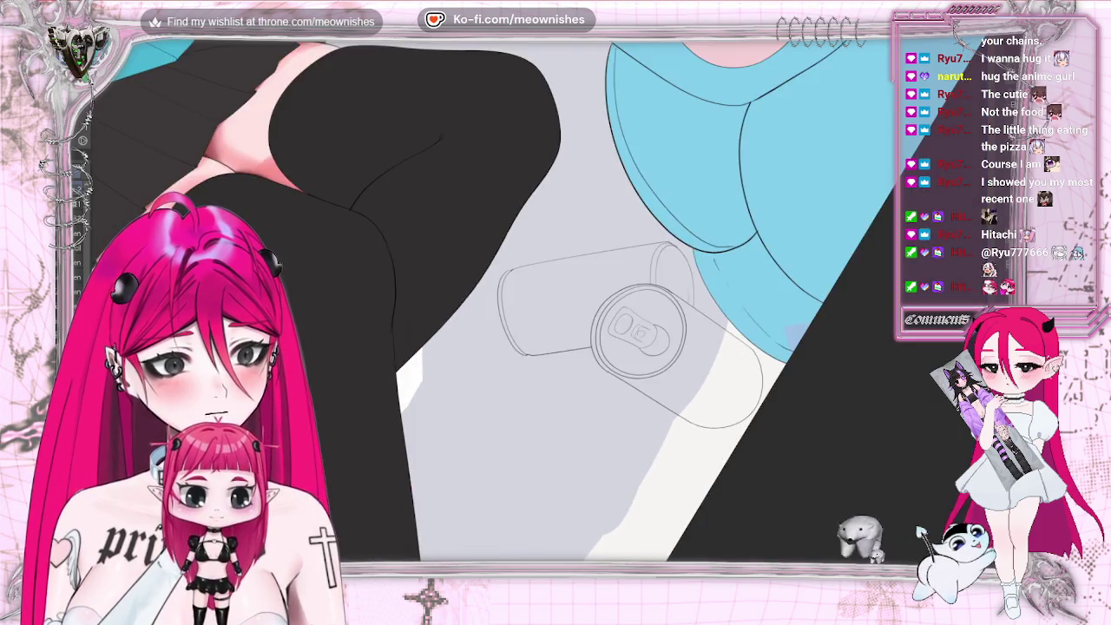
key("ctrl+z")
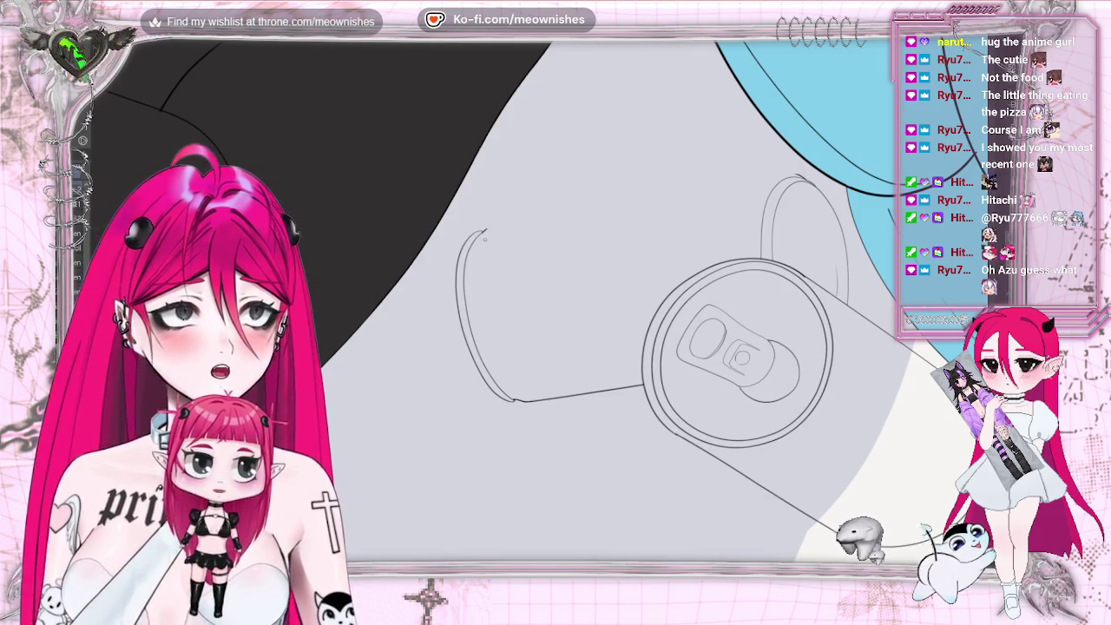
left_click_drag(483, 232, 660, 205)
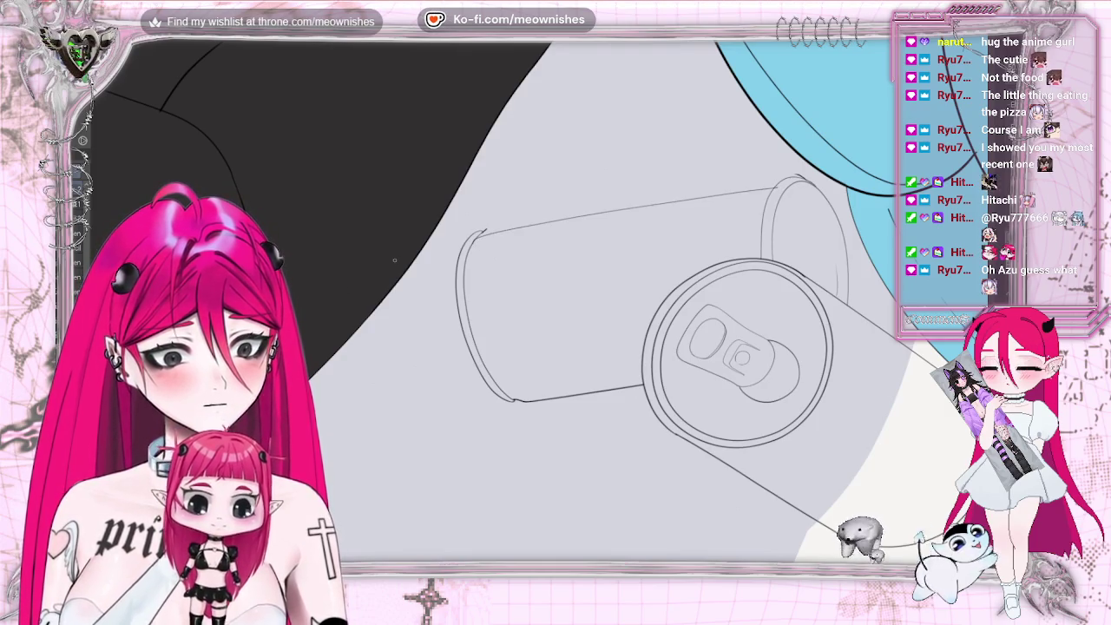
scroll(529, 295, "down", 5)
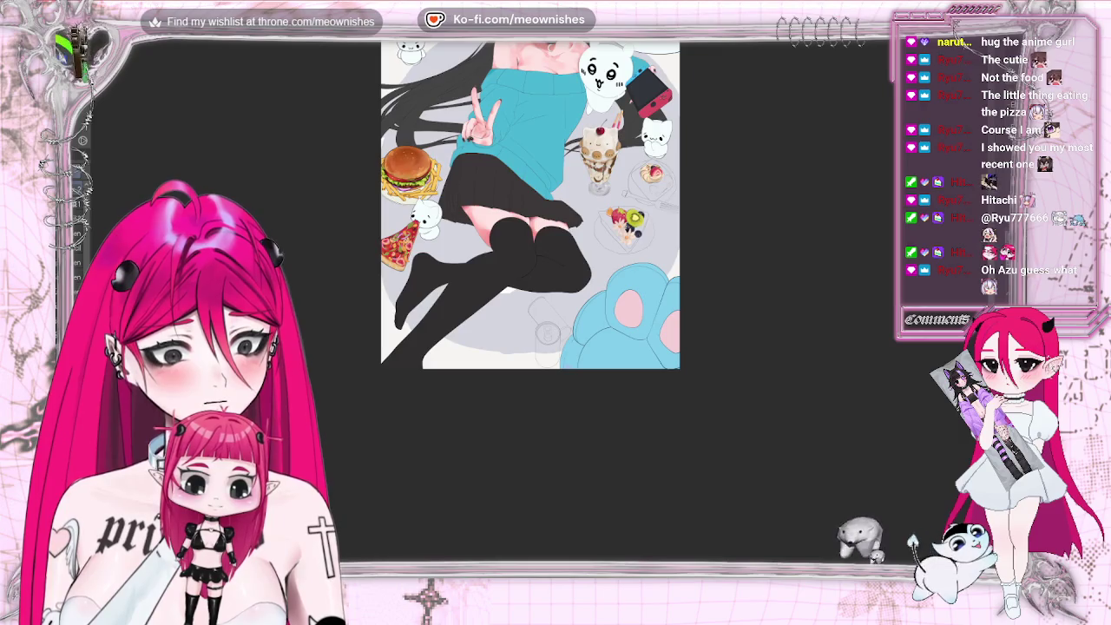
Turn the can upright, remove the small top-left arc and extend its left side line to the rim.
scroll(545, 323, "up", 5)
key("asciicircum")
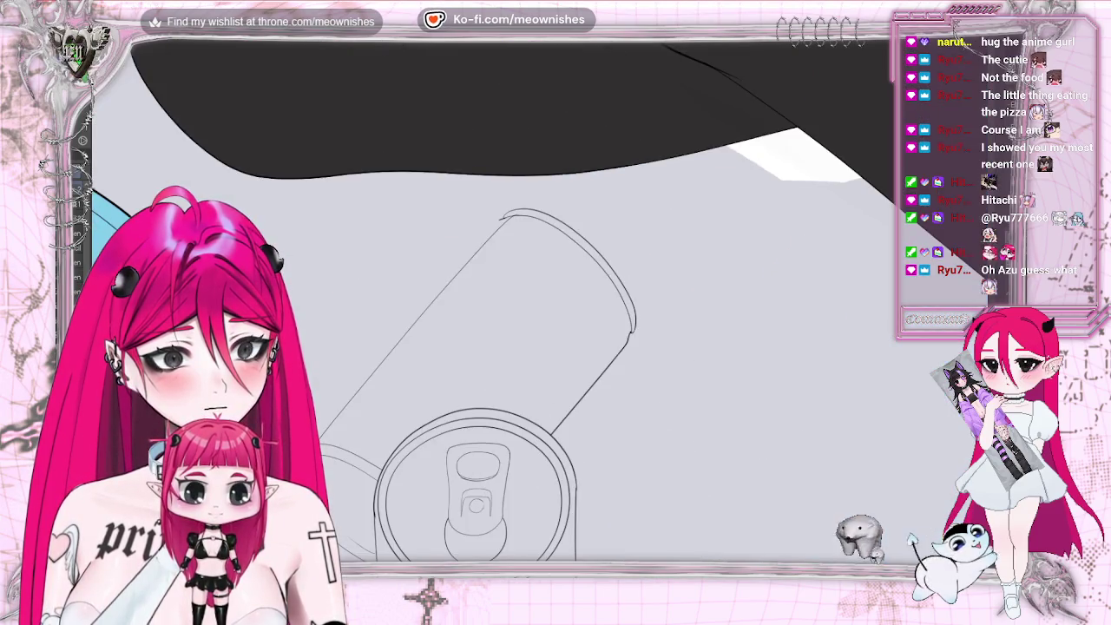
key("asciicircum")
scroll(534, 300, "up", 1)
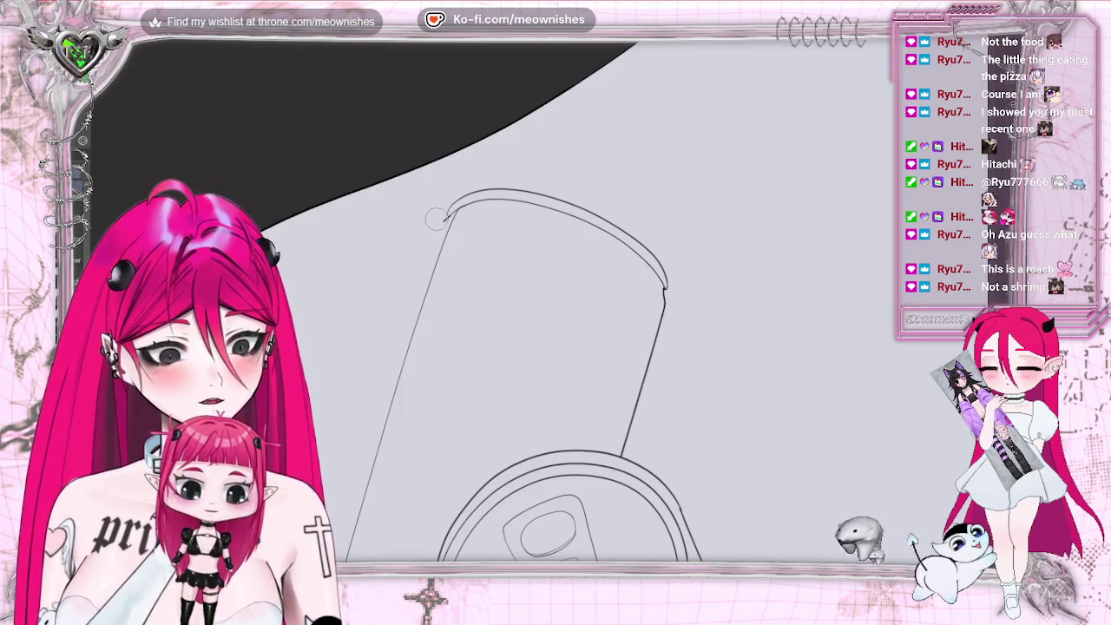
left_click_drag(445, 211, 452, 205)
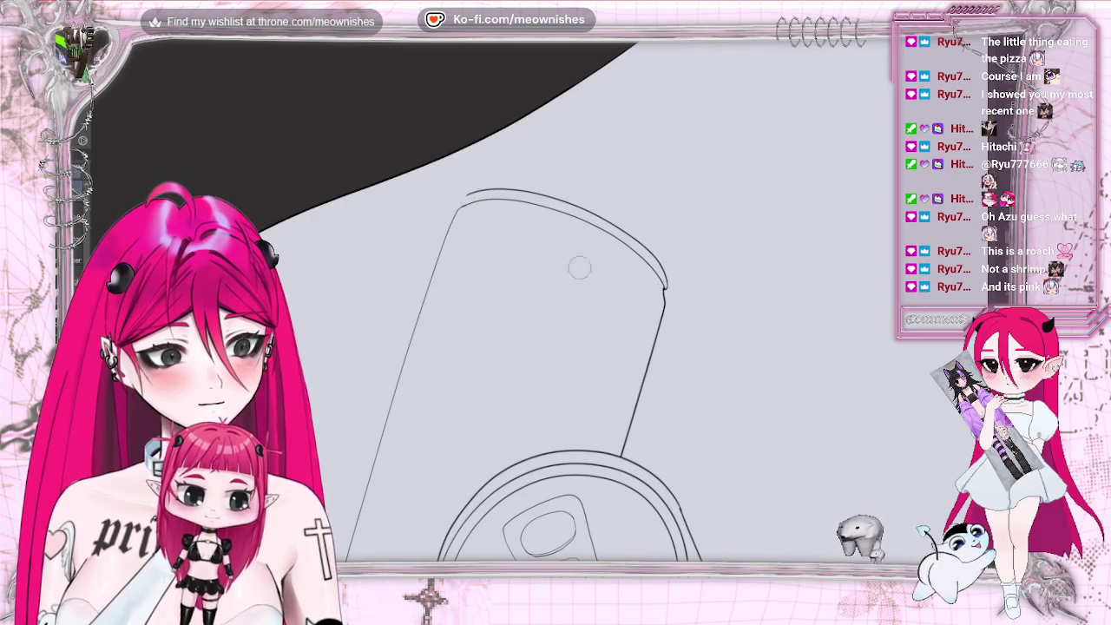
mouse_move(445, 221)
left_mouse_down()
mouse_move(467, 202)
mouse_move(556, 200)
left_mouse_up()
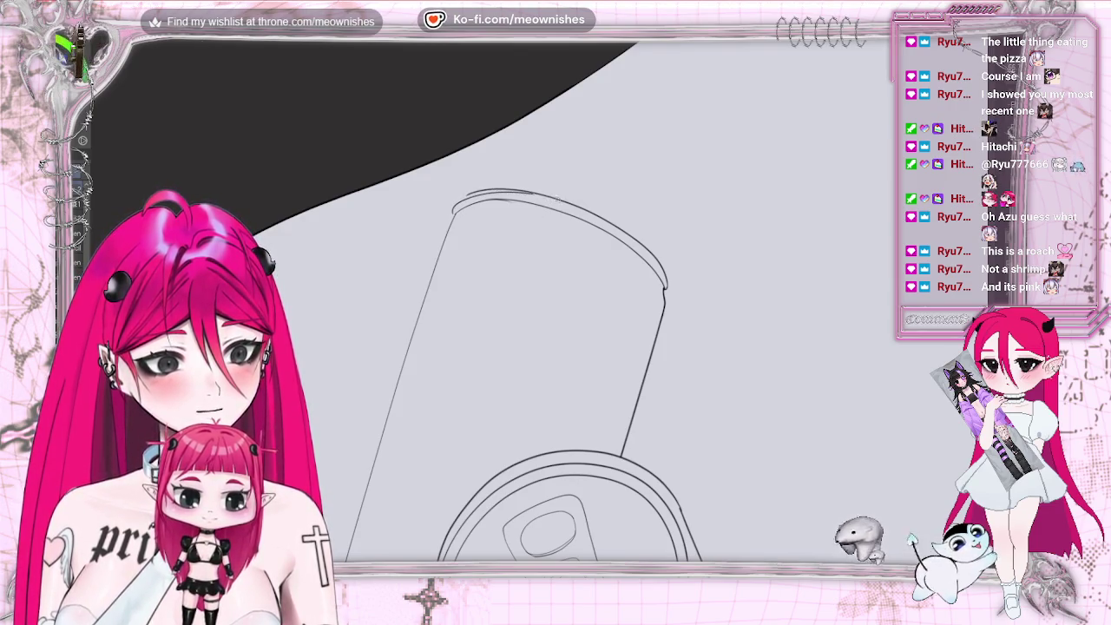
Check the can by rotating and mirroring the view, undoing a stray stroke at its top.
left_click_drag(796, 217, 747, 261)
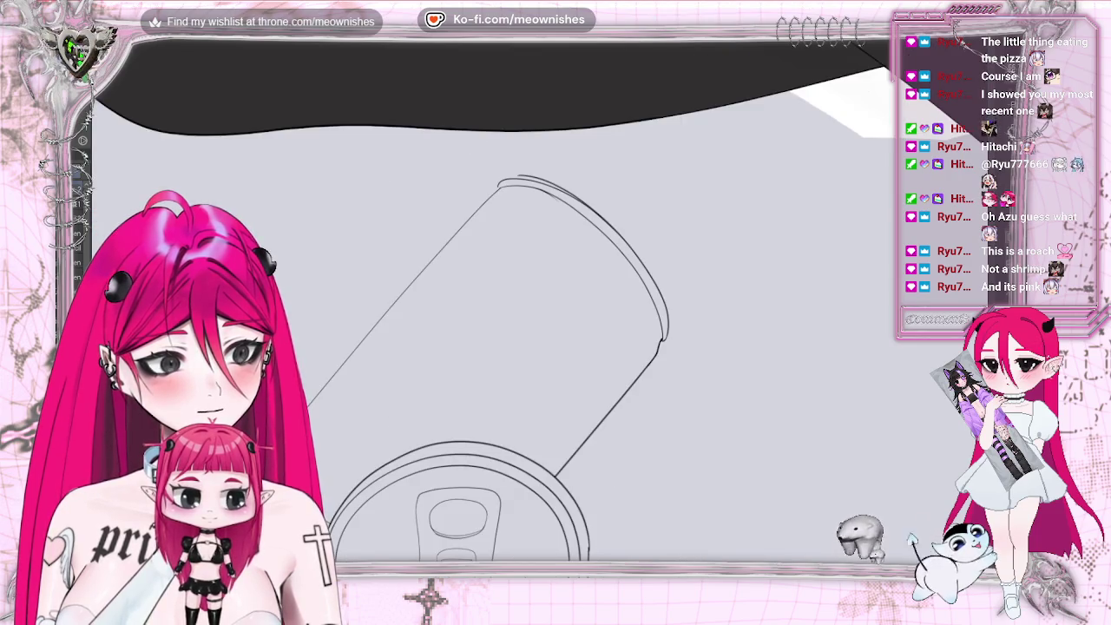
key("ctrl+0")
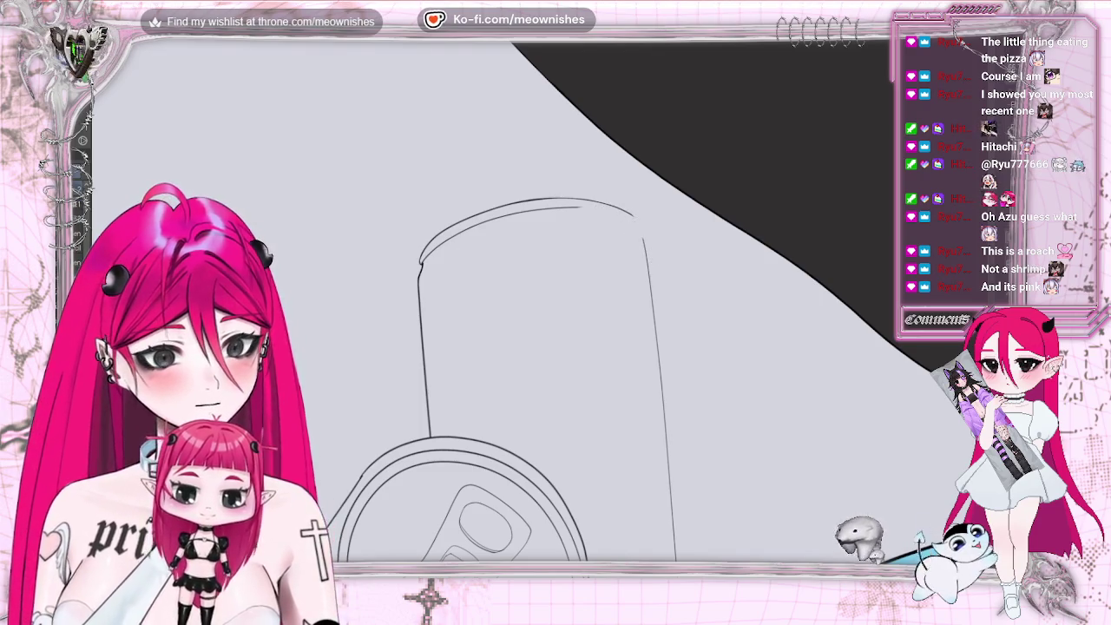
key("h")
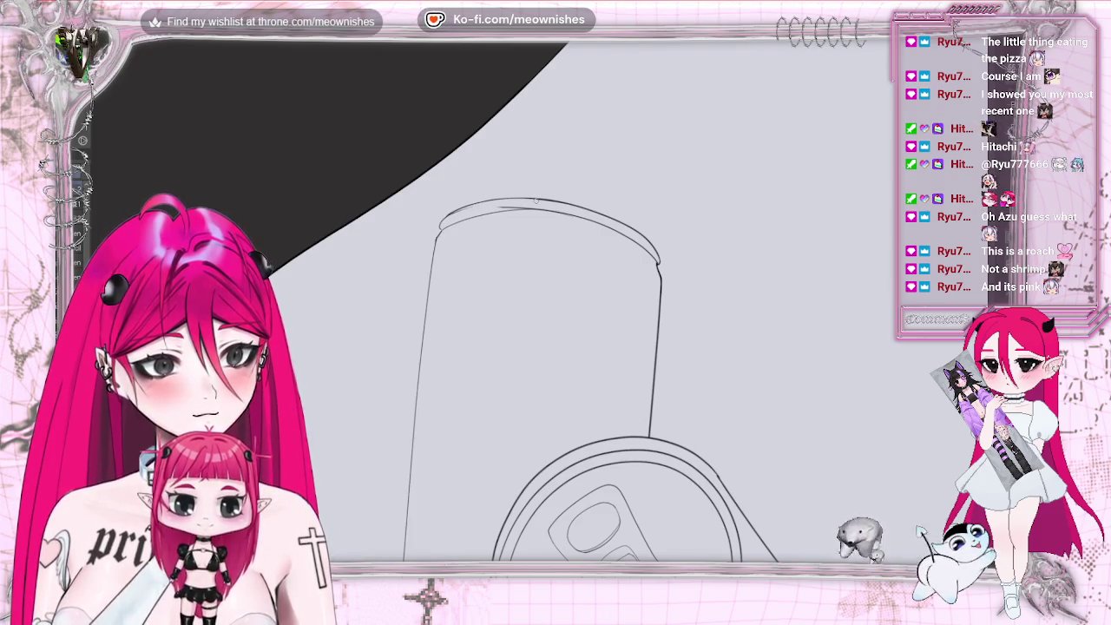
key("ctrl+z")
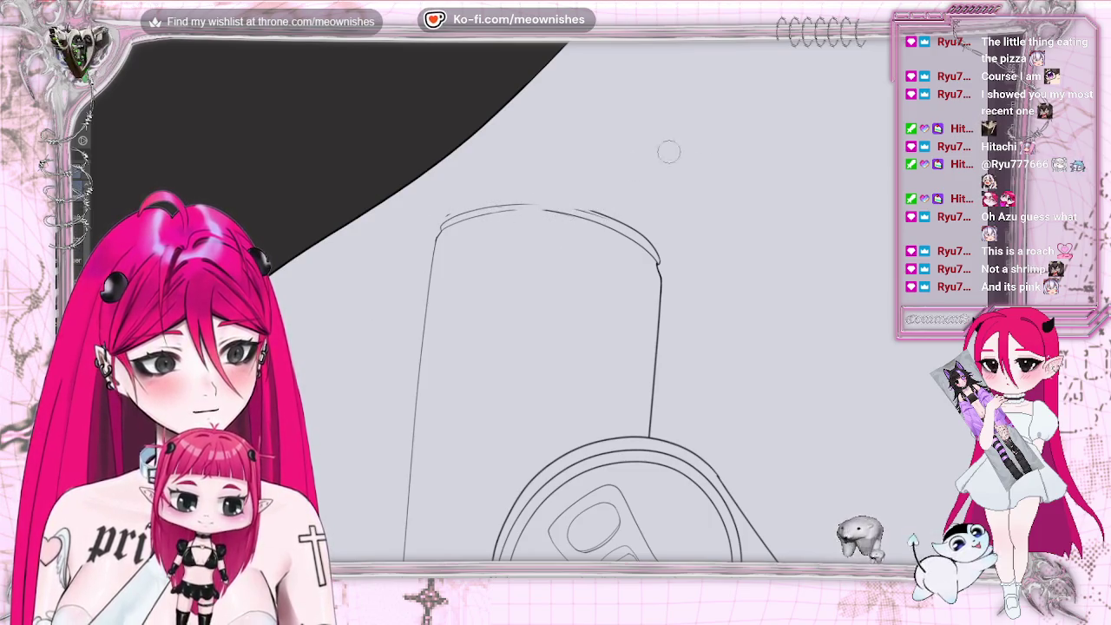
key("minus")
key("minus")
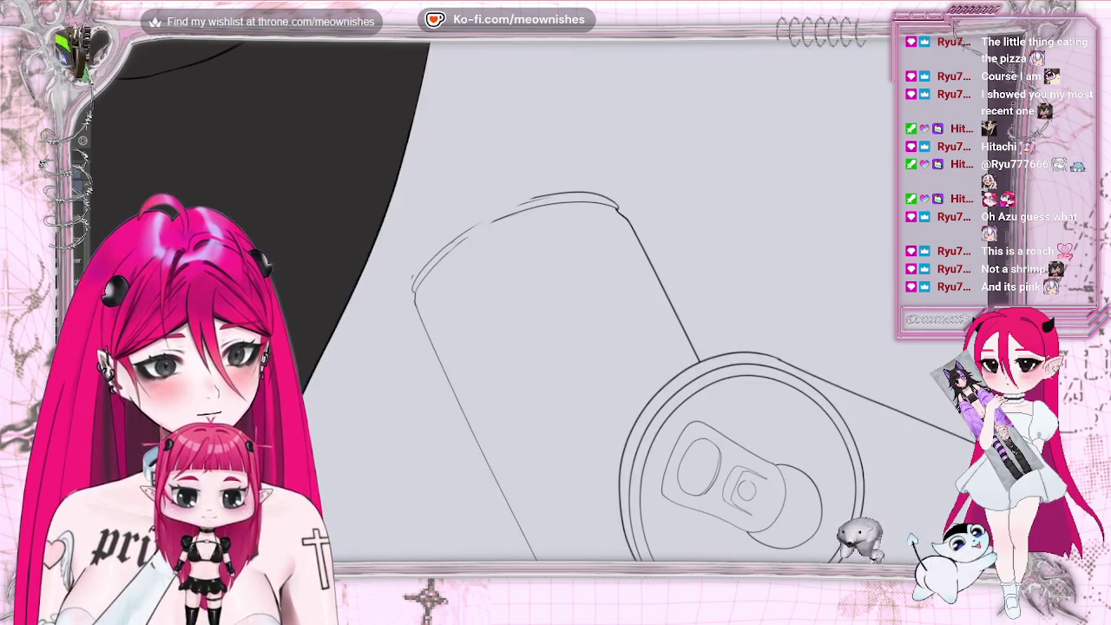
Zoom in on the can, retrace its upper left edge and close the gaps in the outer rim line.
key("ctrl+plus")
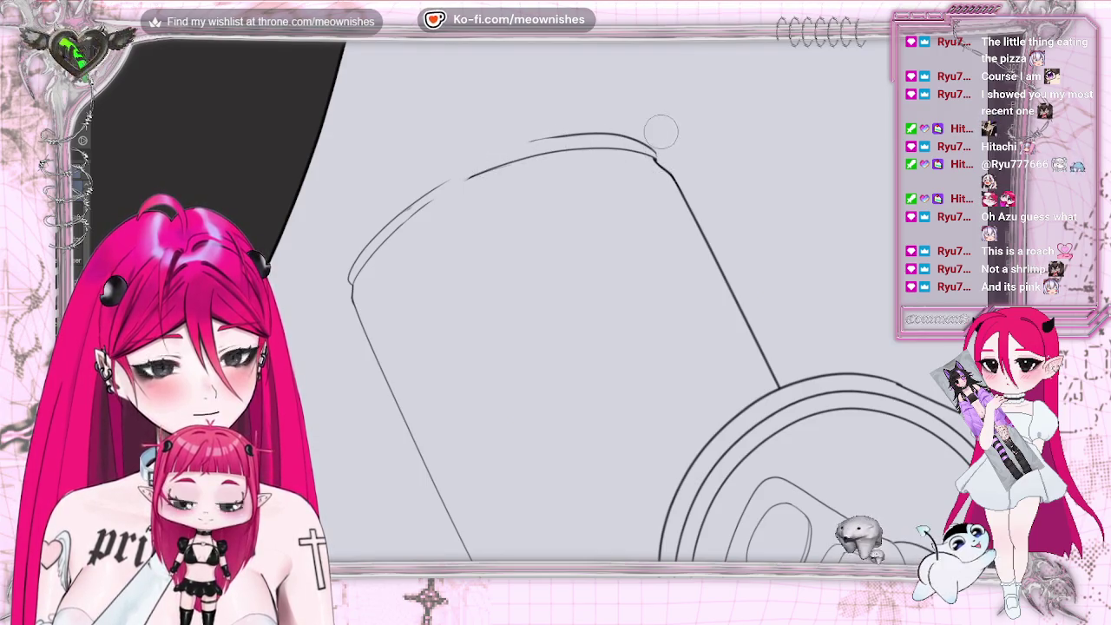
key("5")
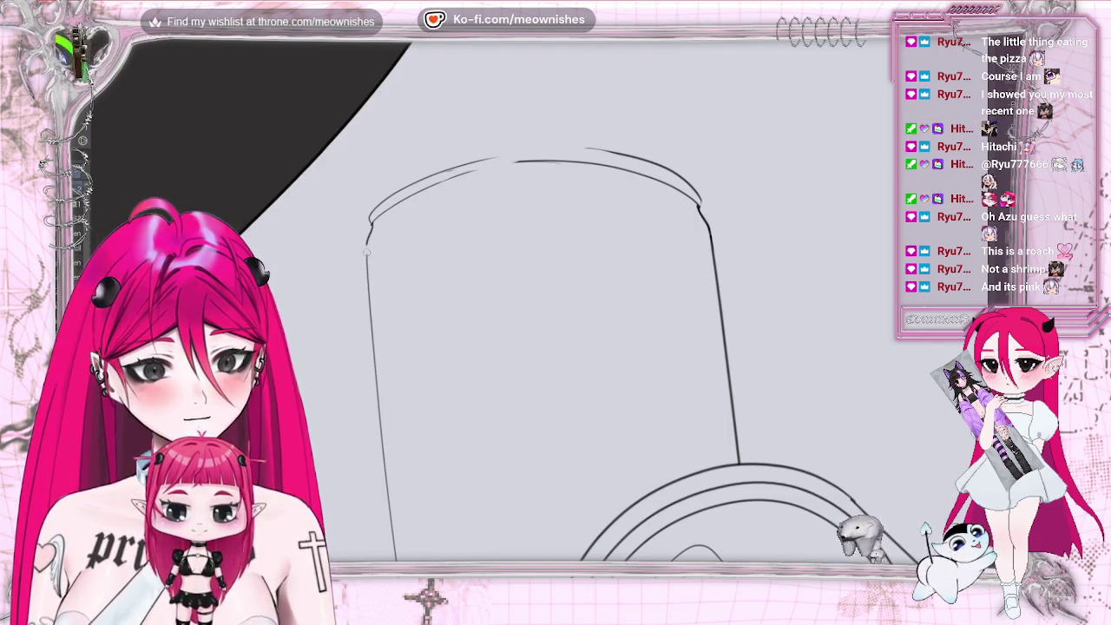
left_click_drag(366, 245, 365, 269)
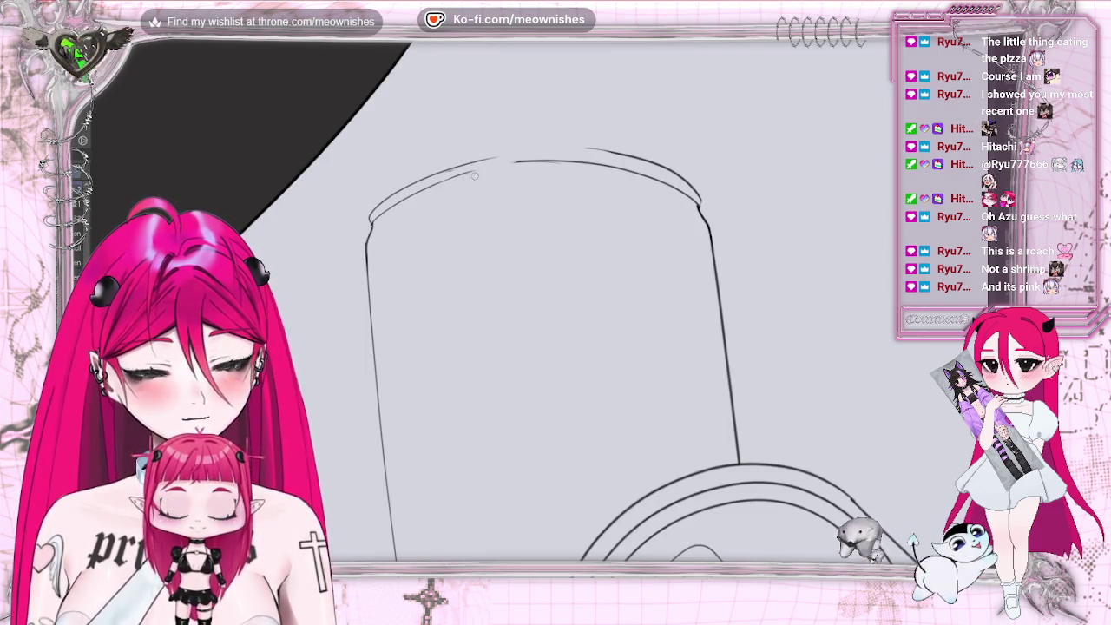
left_click_drag(466, 167, 608, 151)
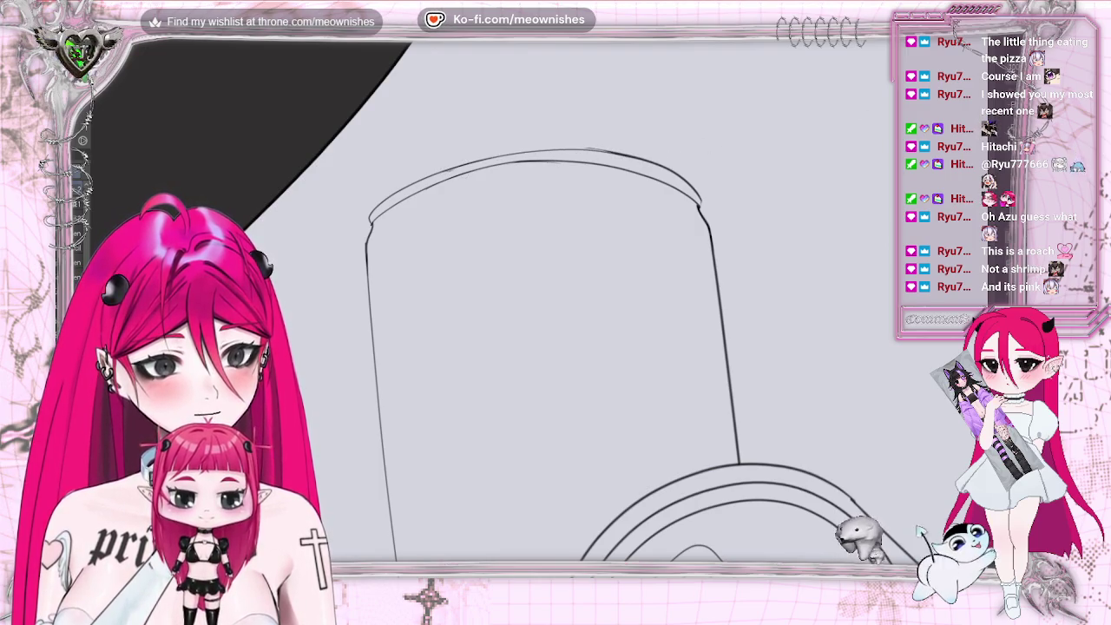
key("4")
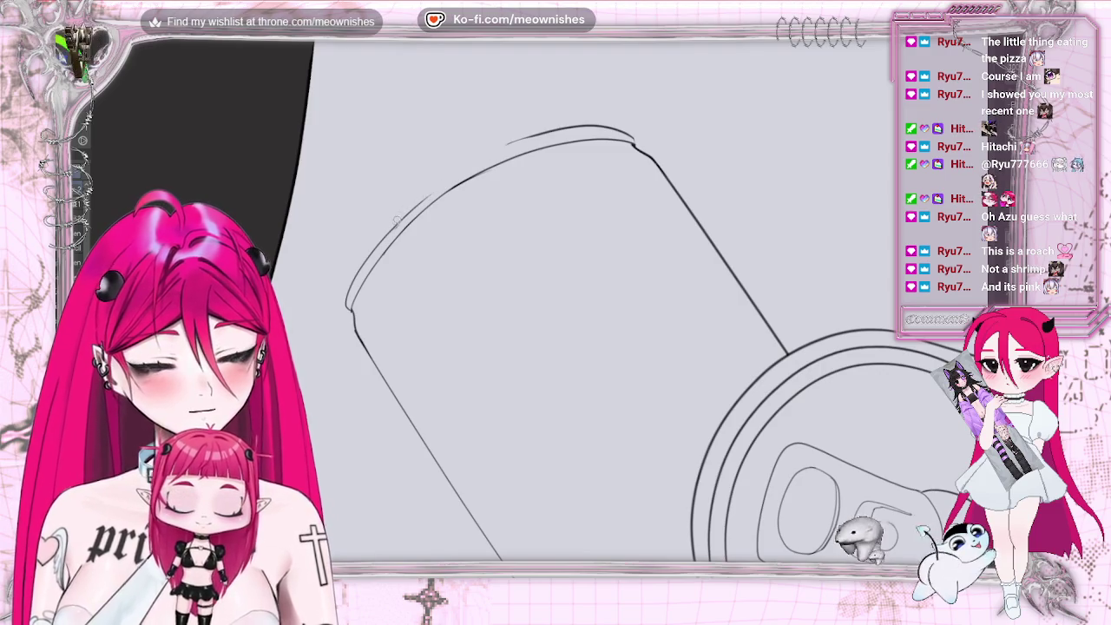
left_click_drag(460, 174, 599, 124)
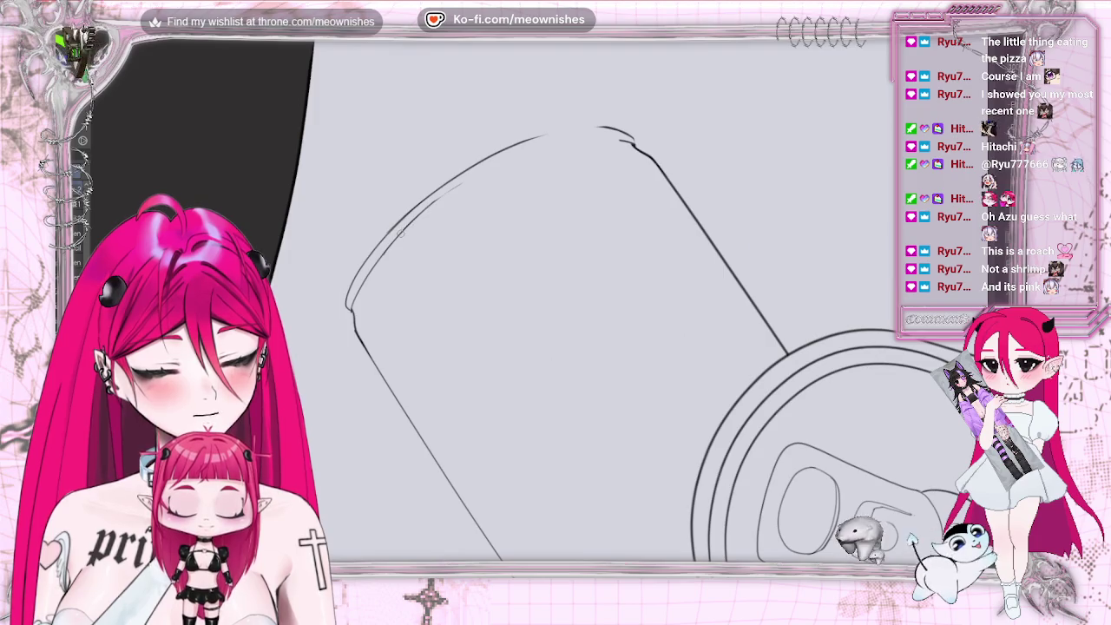
Redraw the inner rim line along the upper-left edge and across the top, filling the last gap.
key("ctrl+z")
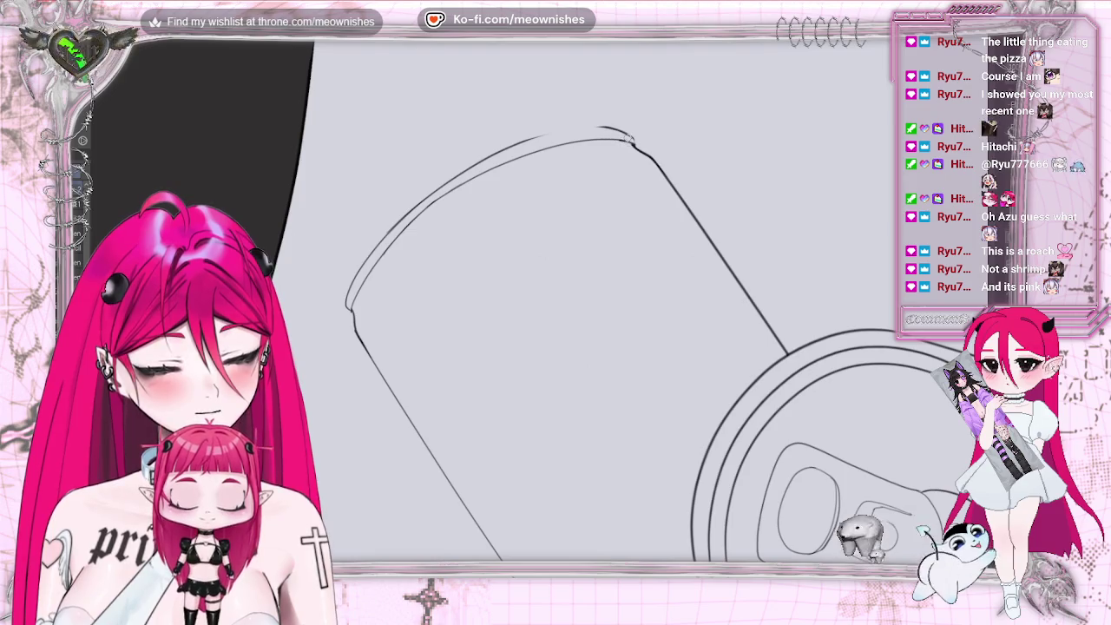
mouse_move(354, 299)
left_mouse_down()
mouse_move(465, 185)
mouse_move(606, 139)
left_mouse_up()
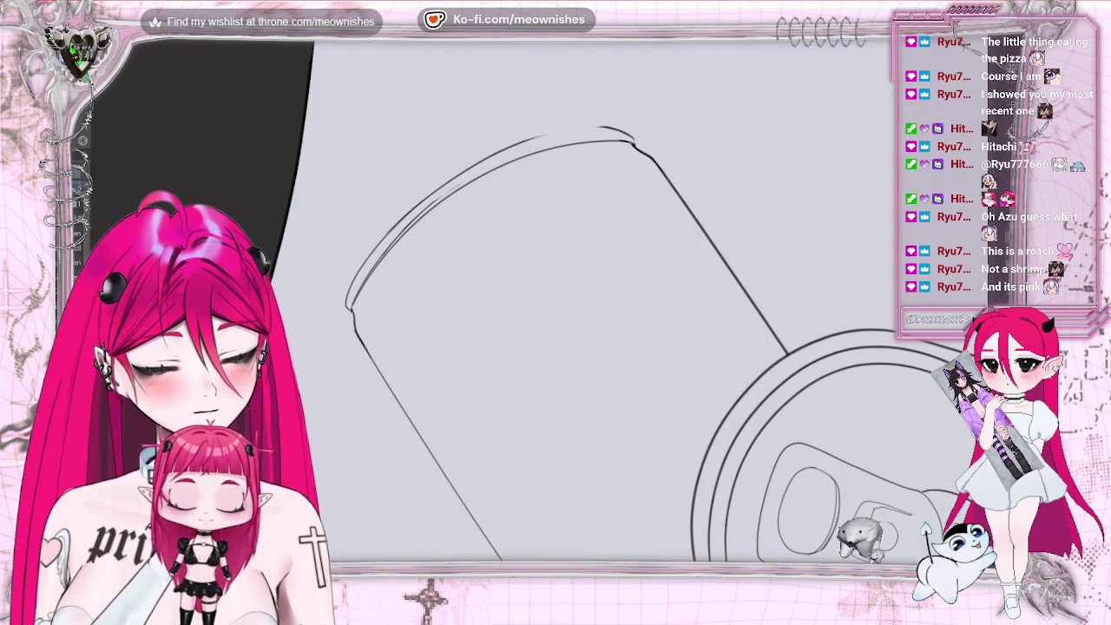
key("ctrl+z")
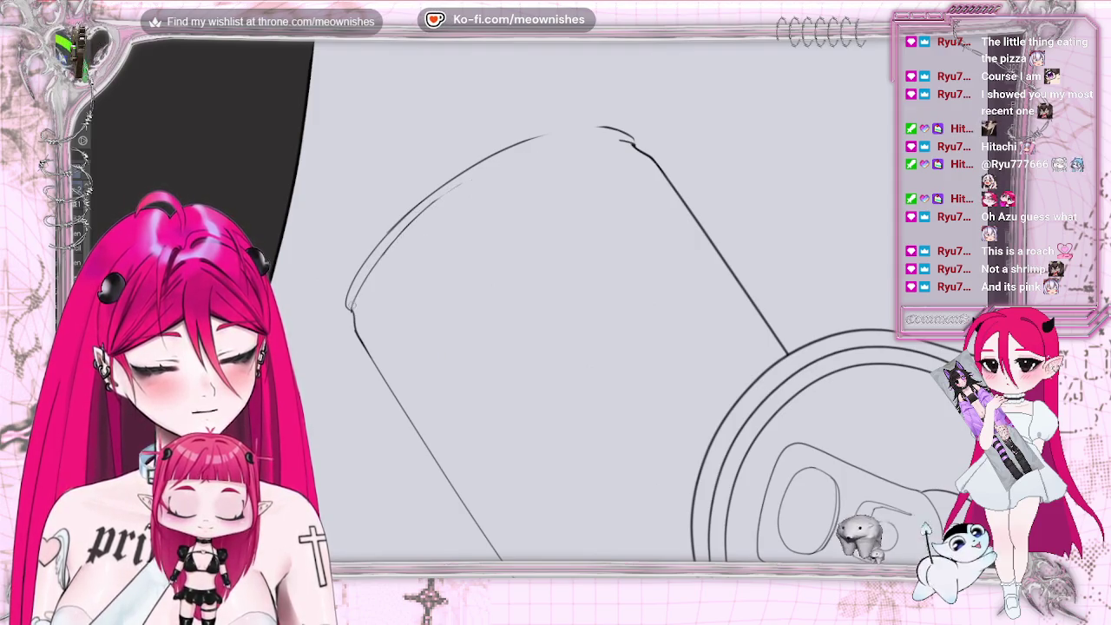
left_click_drag(376, 260, 517, 160)
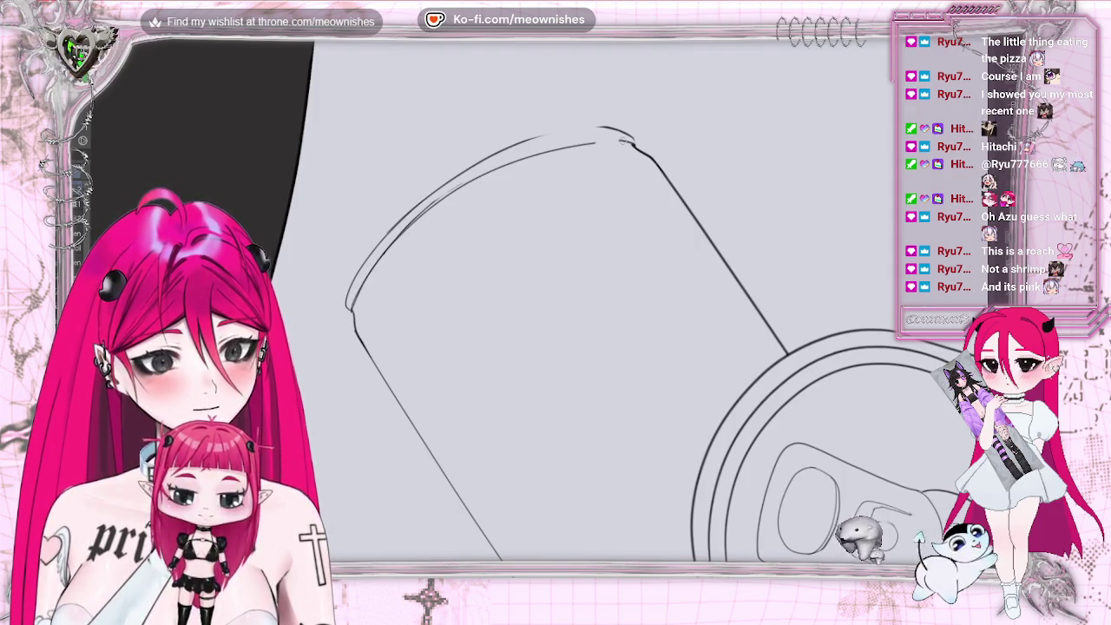
key("ctrl+z")
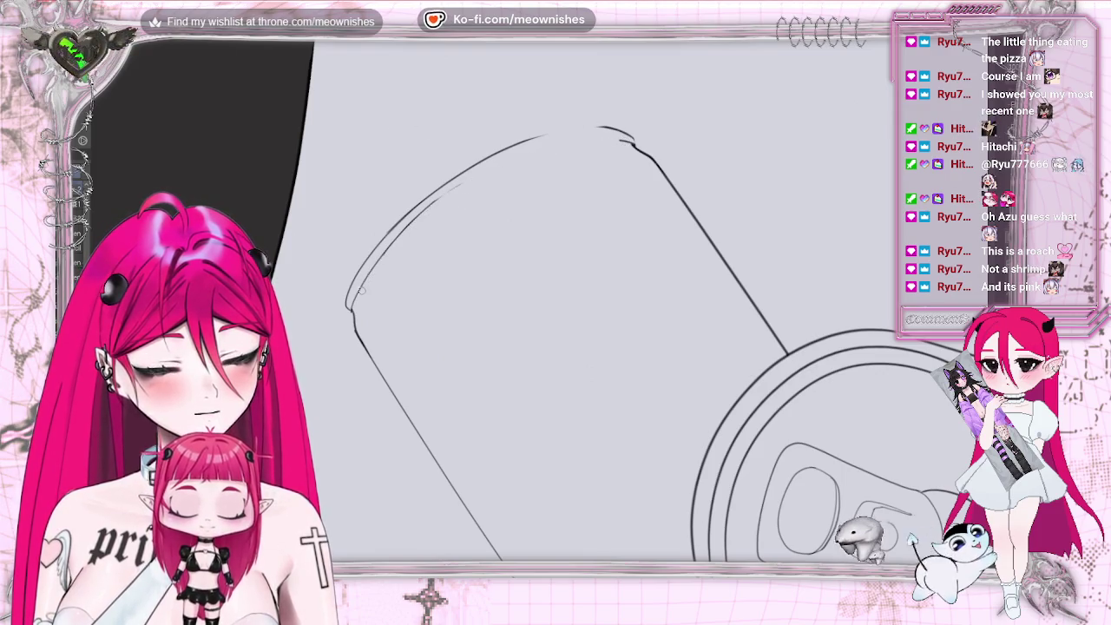
left_click_drag(520, 155, 632, 138)
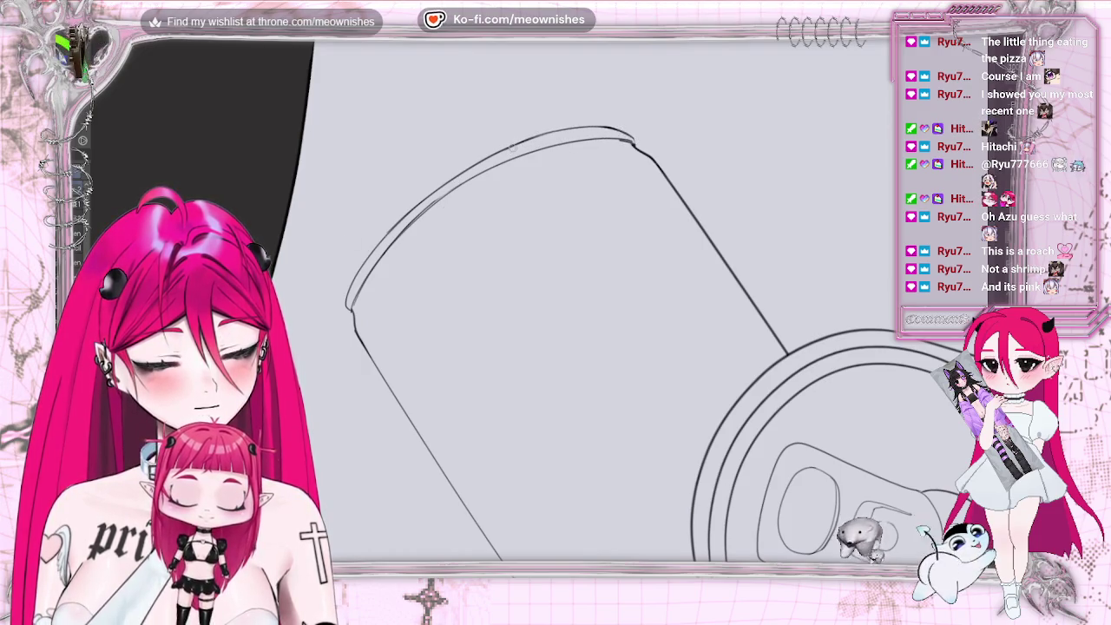
key("ctrl+z")
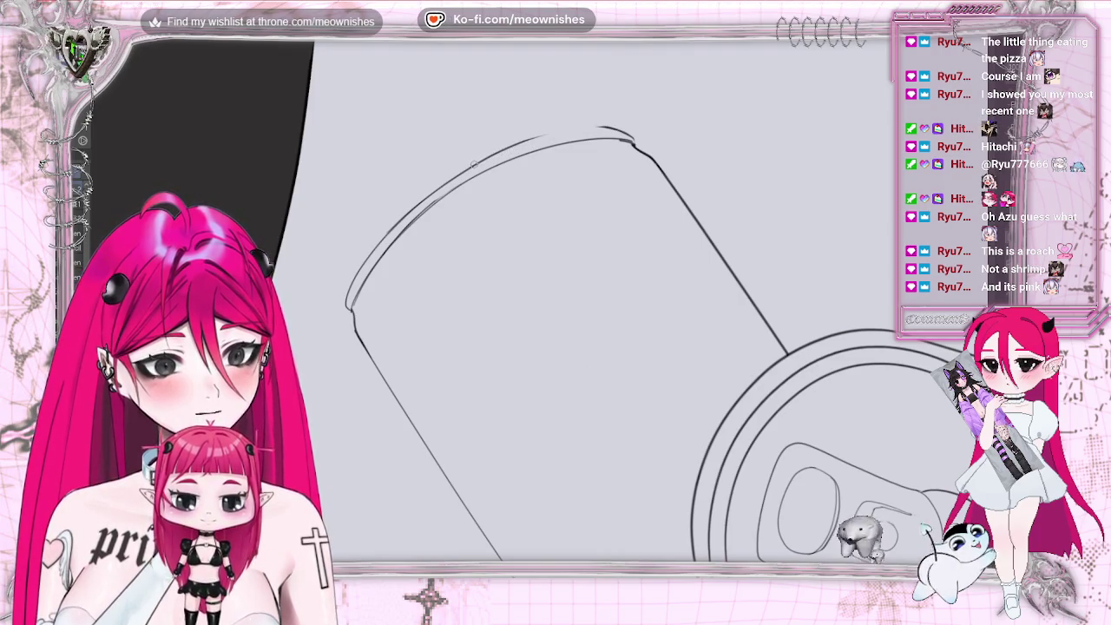
left_click_drag(594, 130, 623, 128)
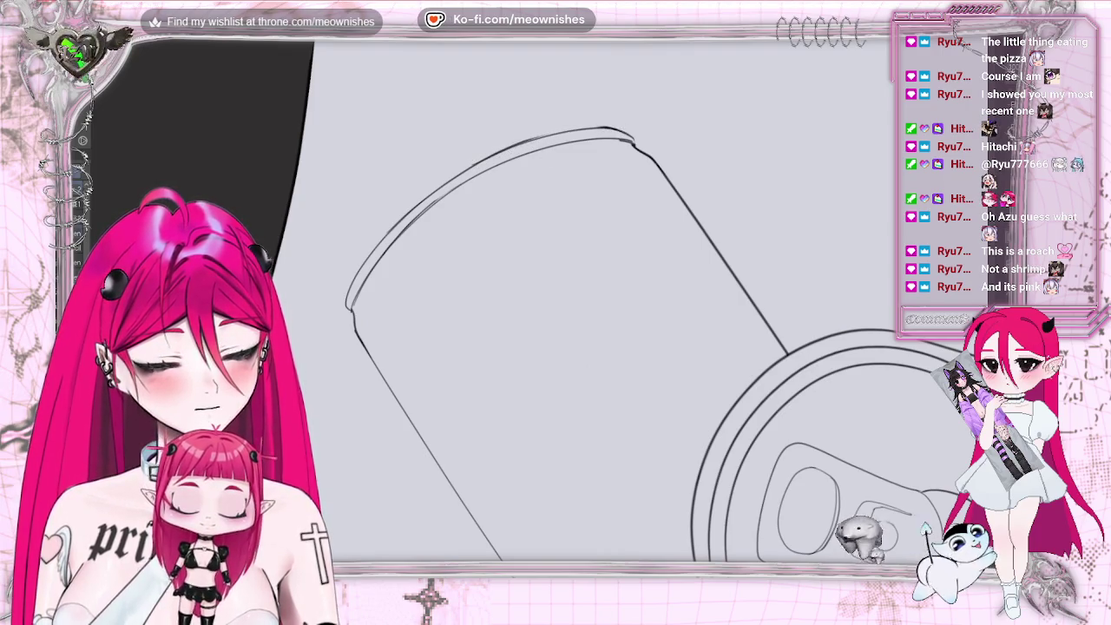